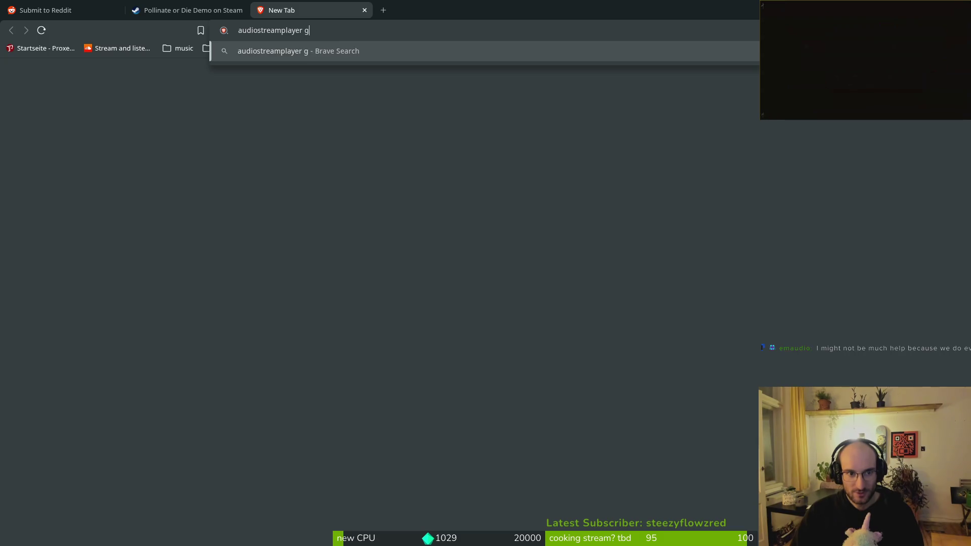
Find the volume_db property and its default value on the AudioStreamPlayer docs page, then return to the editor
key("Return")
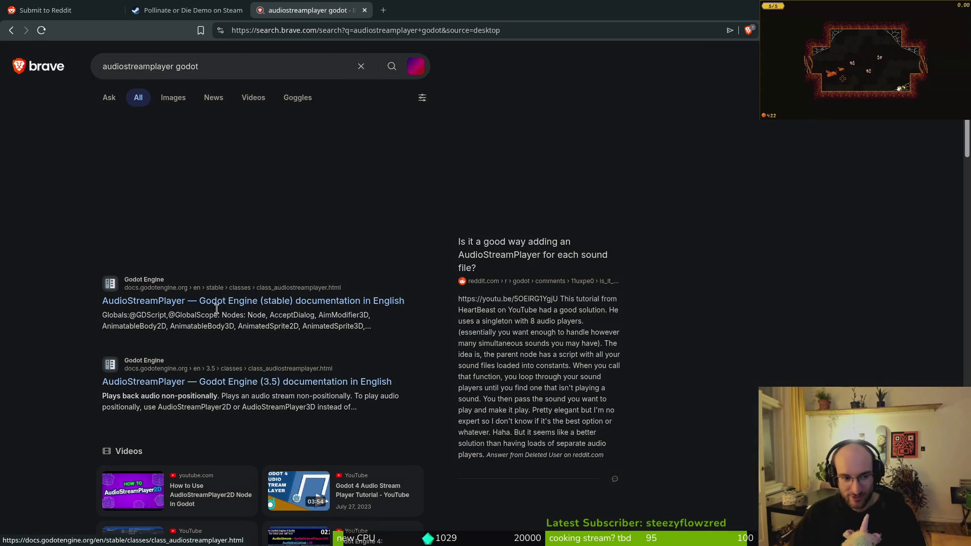
left_click(207, 301)
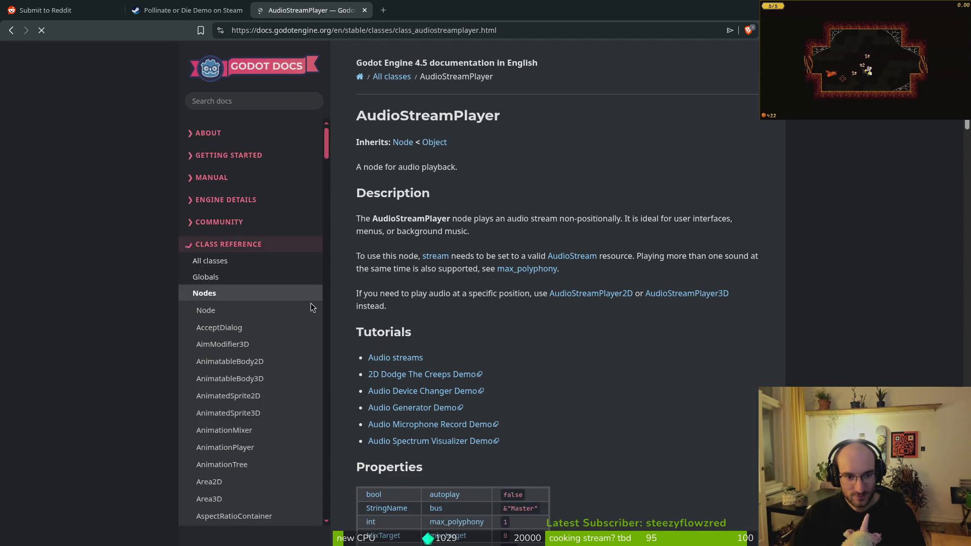
scroll(524, 379, "down", 3)
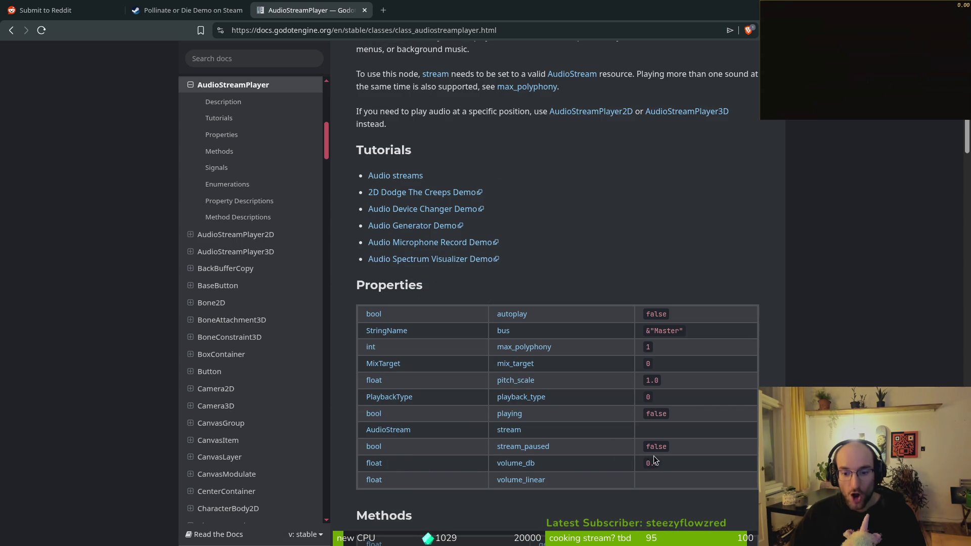
left_click_drag(668, 463, 491, 466)
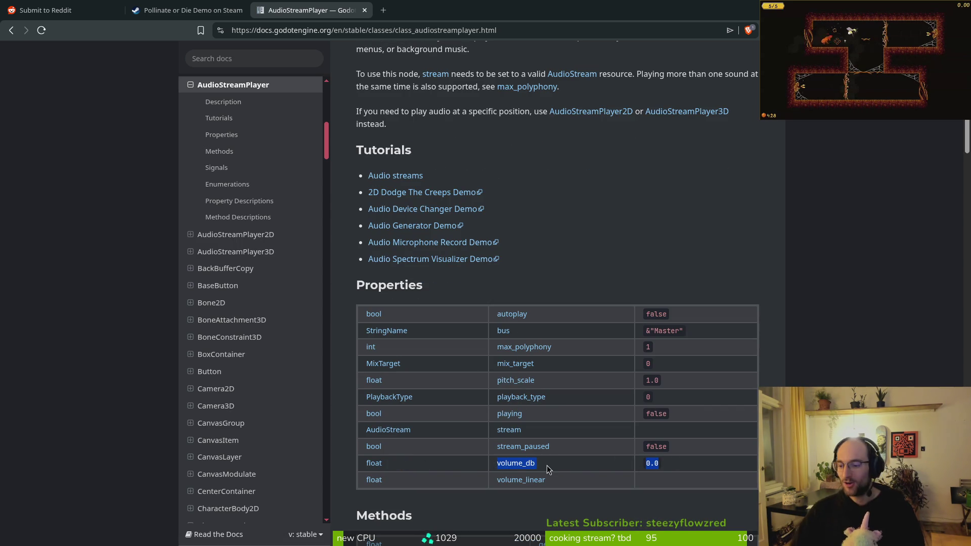
key("alt+Tab")
key("alt+Tab")
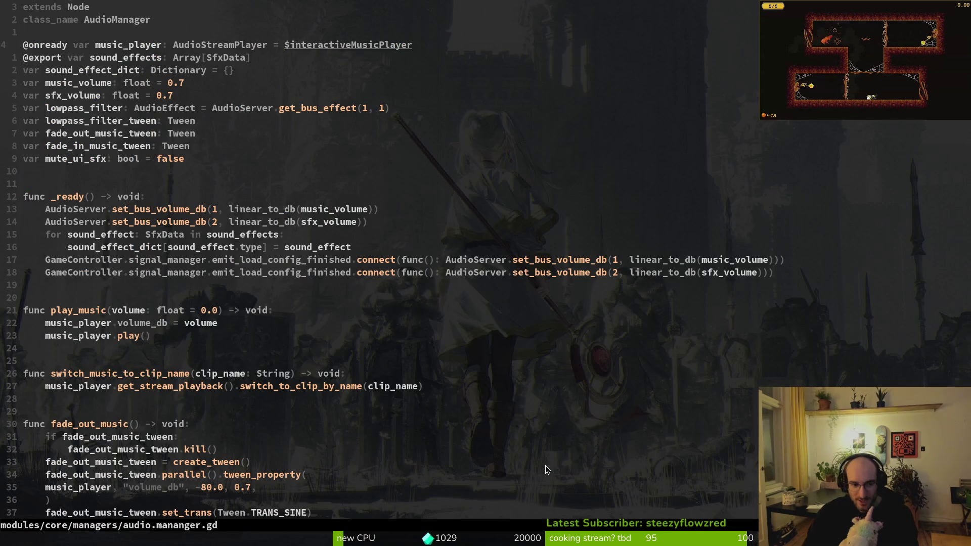
Open a new indented line below the switch_to_clip_by_name(clip_name) call
key("j")
key("j")
key("j")
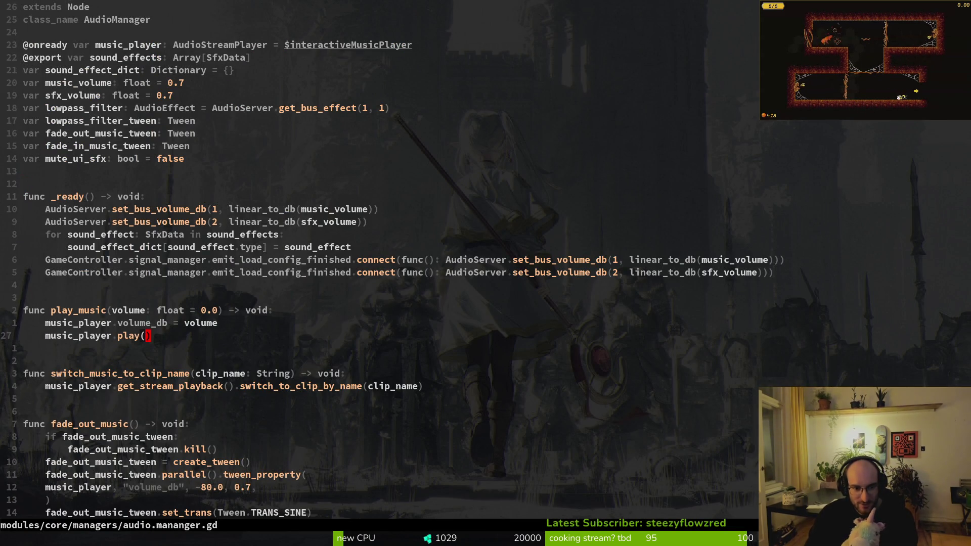
key("k")
key("k")
key("k")
key("j")
key("j")
key("j")
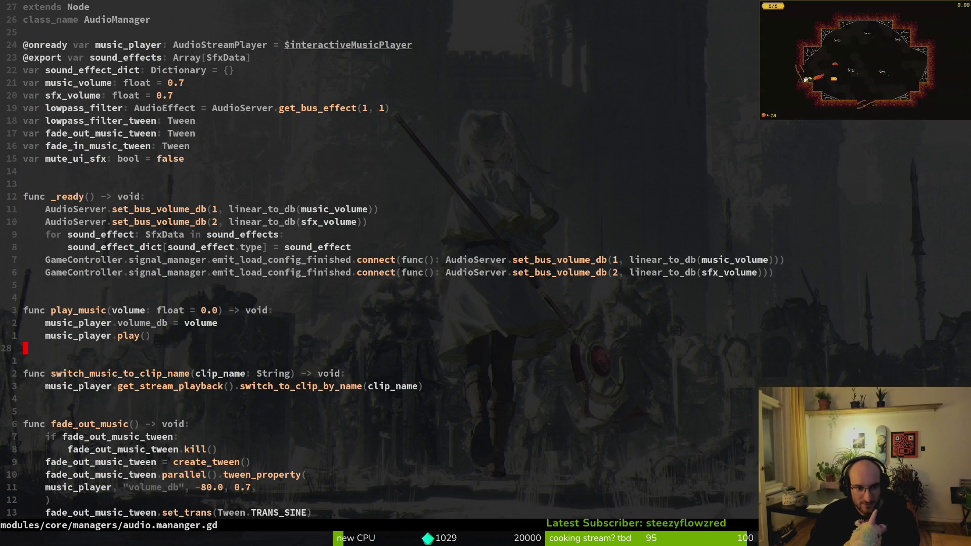
key("o")
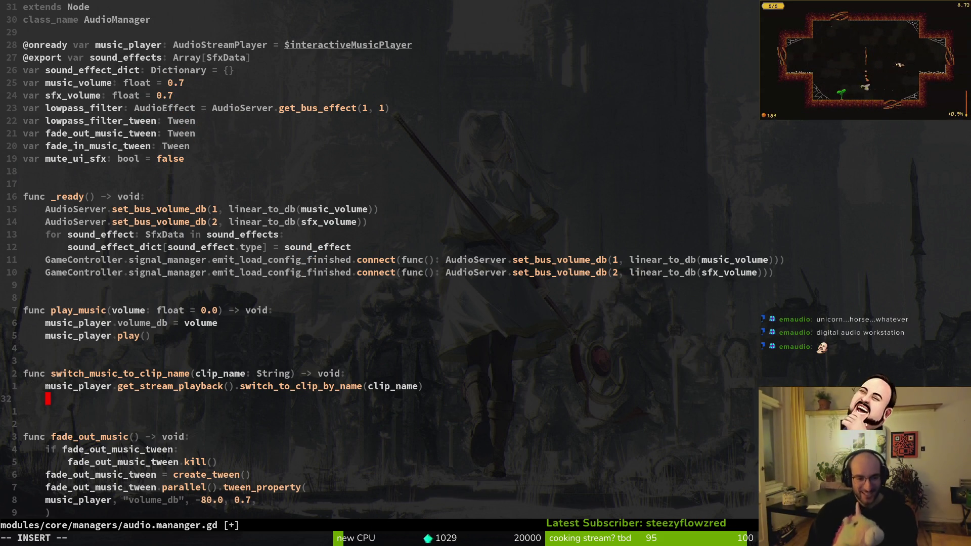
Start a music_player.vo line and read the volume_db completion documentation
type("k")
key("BackSpace")
key("Escape")
key("k")
type("omusic_player.vo")
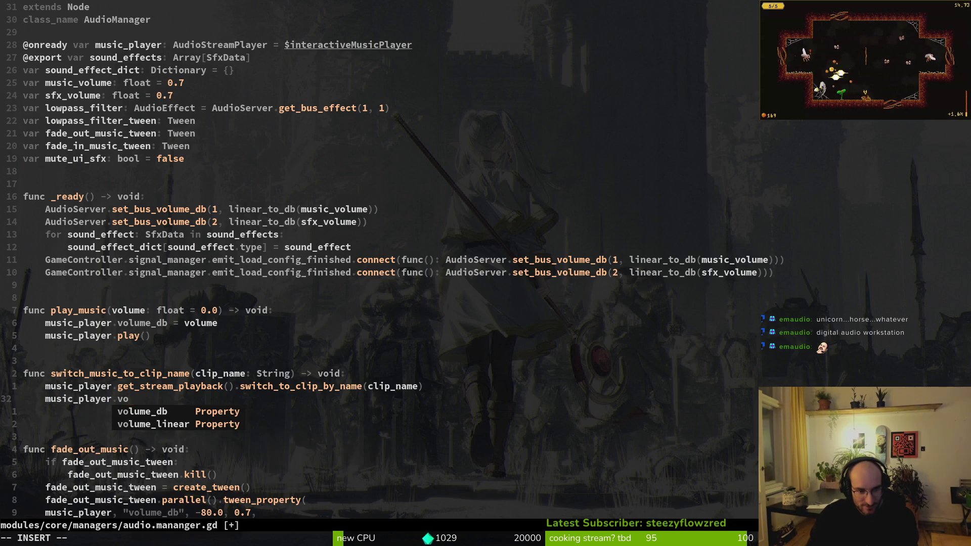
key("ctrl+n")
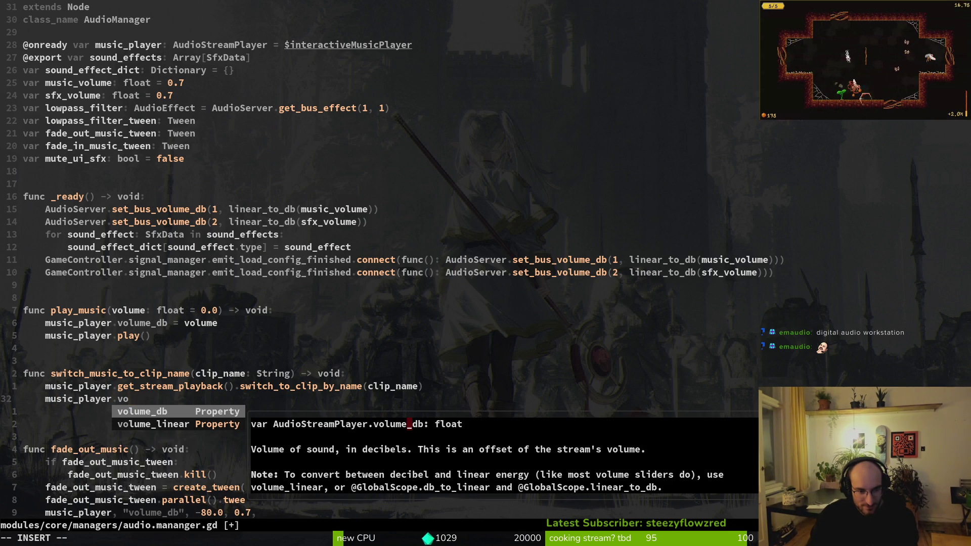
key("Escape")
key("k")
key("k")
key("k")
key("k")
key("k")
key("k")
key("j")
key("j")
key("j")
key("j")
key("j")
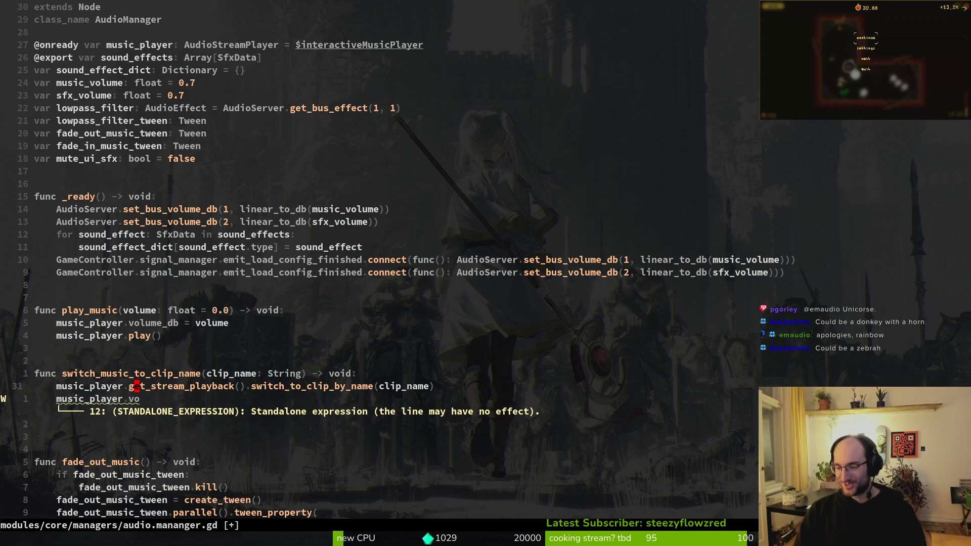
key("j")
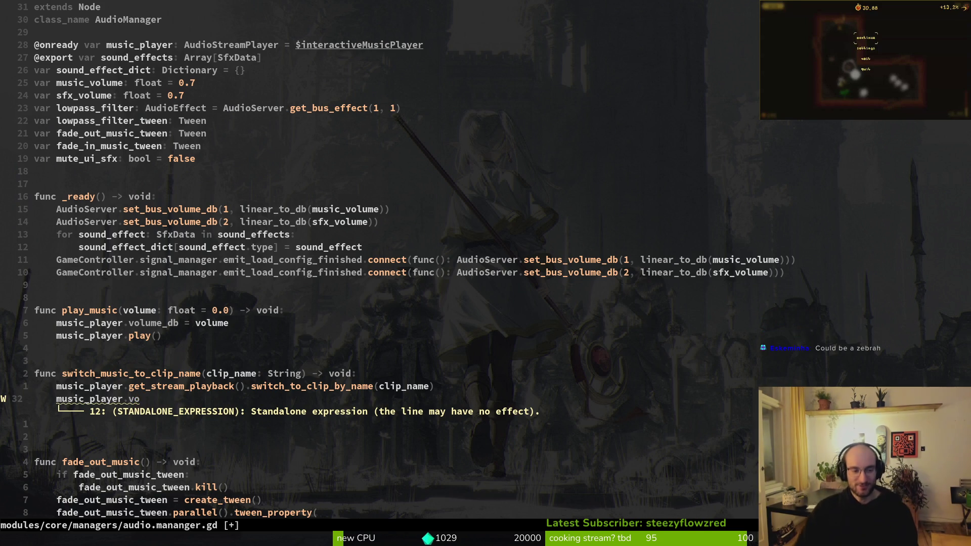
key("alt+Tab")
key("alt+Tab")
Delete the 'vo' fragment and add an `if clip_name == "` line above music_player
key("BackSpace")
key("BackSpace")
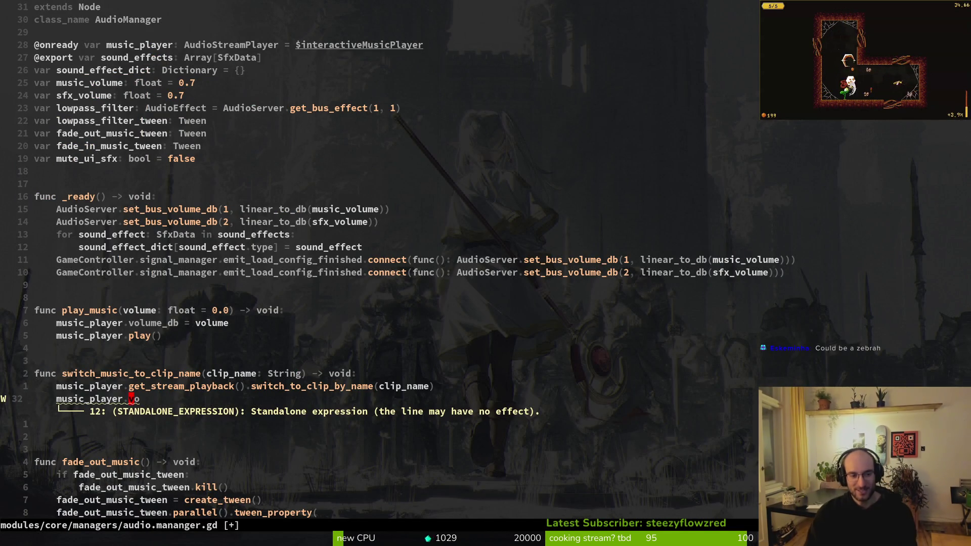
key("a")
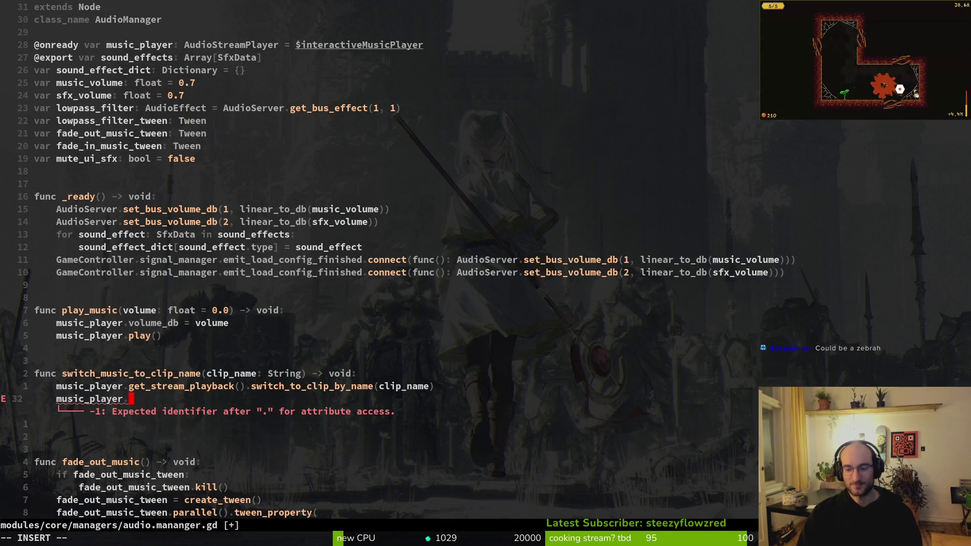
type("vo")
key("BackSpace")
key("BackSpace")
key("Escape")
key("shift+o")
type("if")
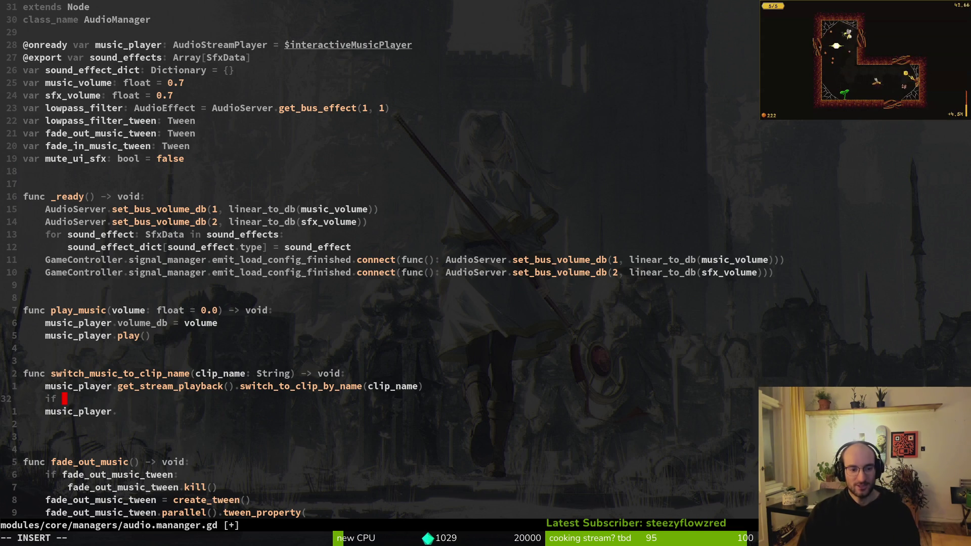
type(" clip_name == \"")
key("alt+Tab")
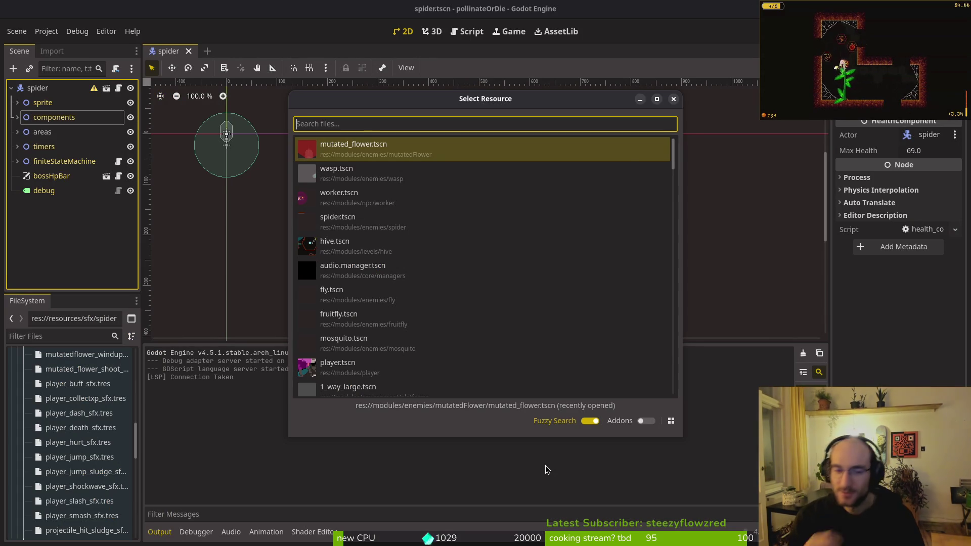
Open audio.manager.tscn and check interactiveMusicPlayer's clips: menu, hive, combat, tutorial, explore, boss
key("Escape")
left_click(65, 245)
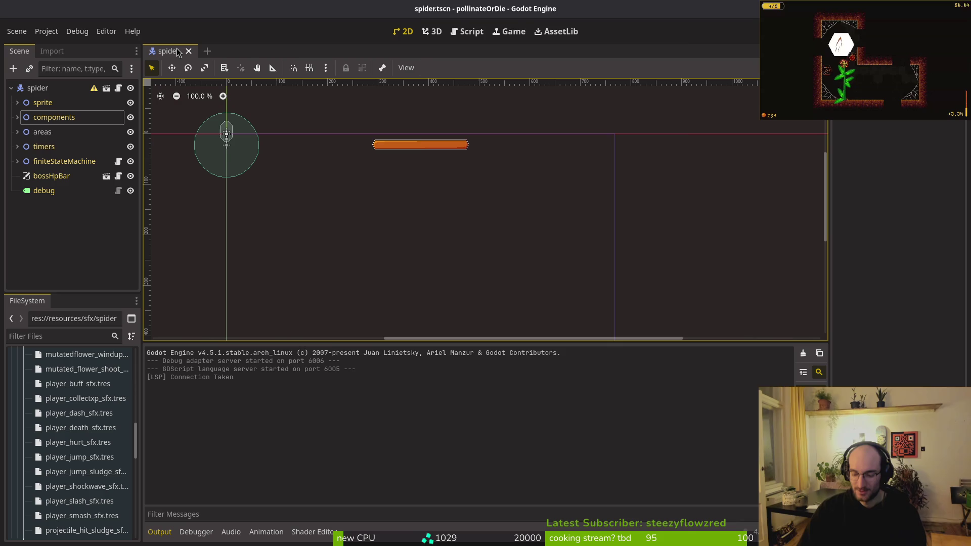
key("alt+shift+o")
type("audio")
key("Down")
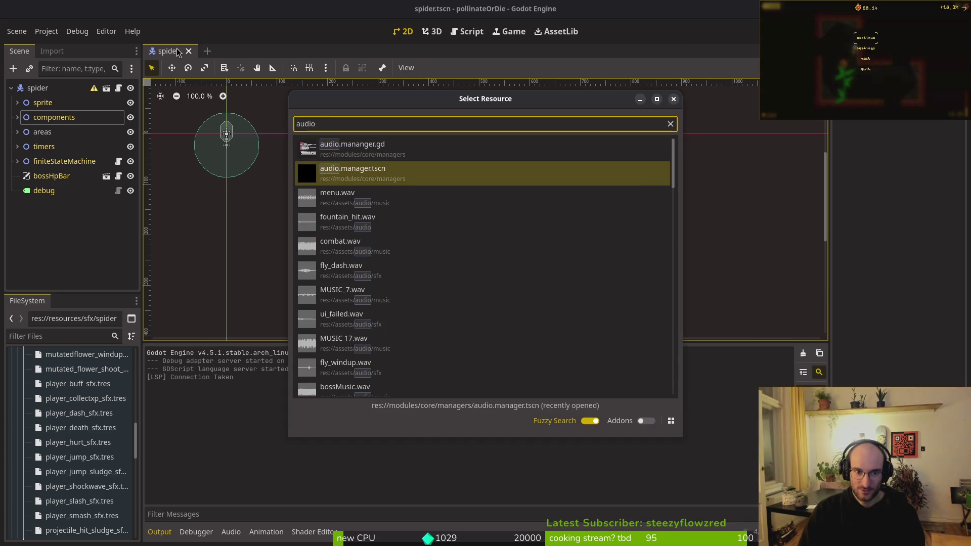
key("Return")
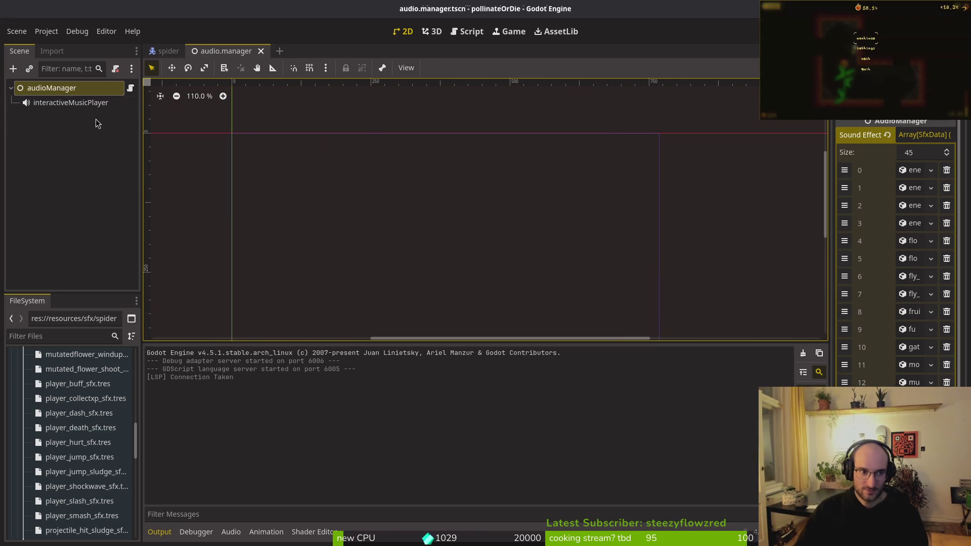
key("Down")
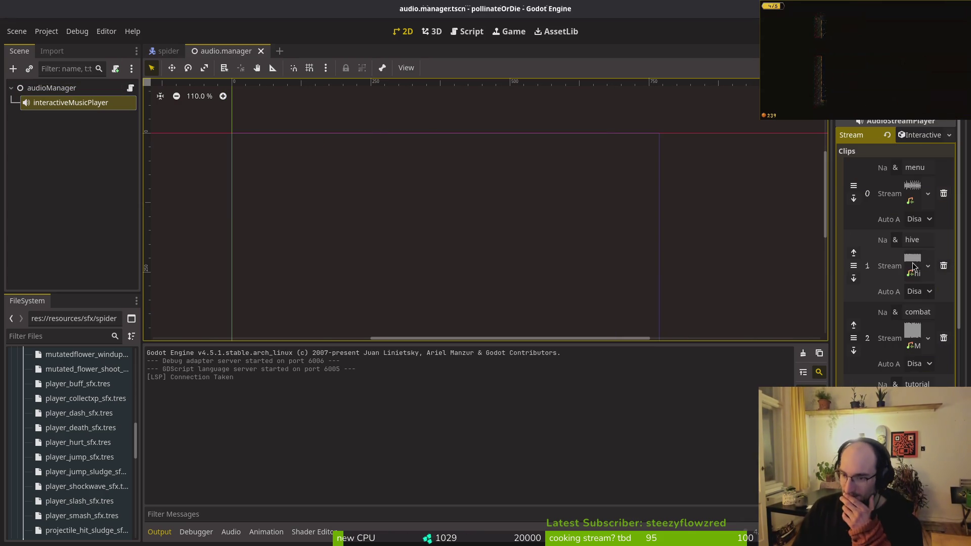
scroll(912, 331, "down", 3)
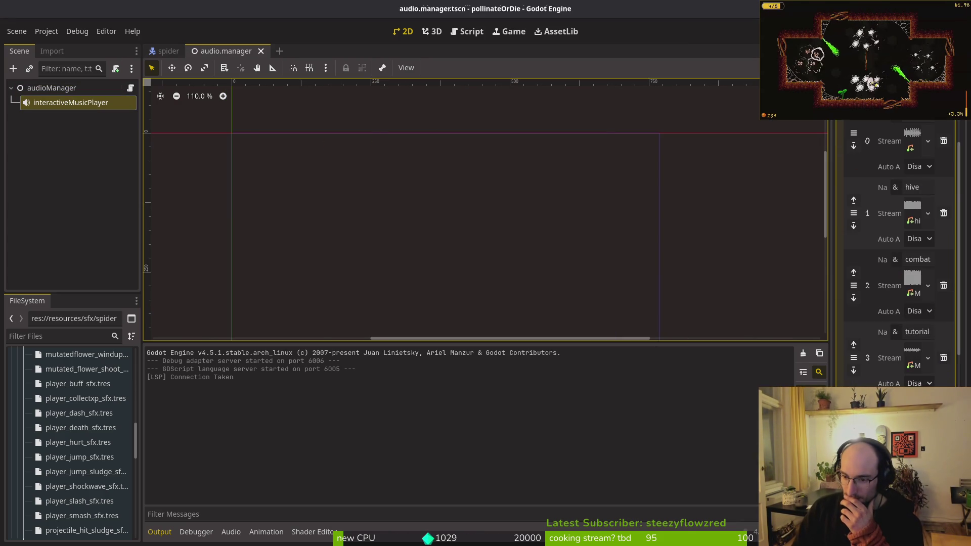
scroll(894, 253, "down", 5)
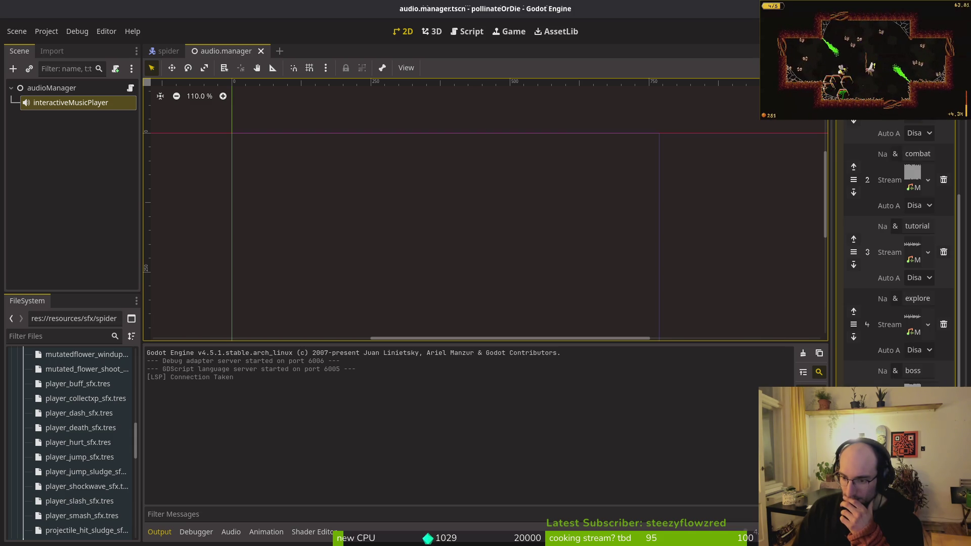
scroll(916, 334, "up", 8)
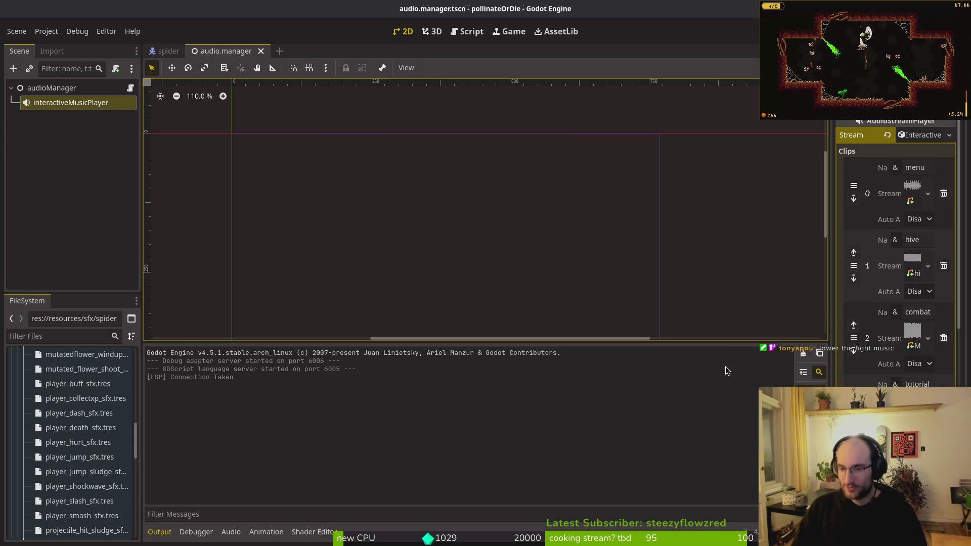
key("alt+Tab")
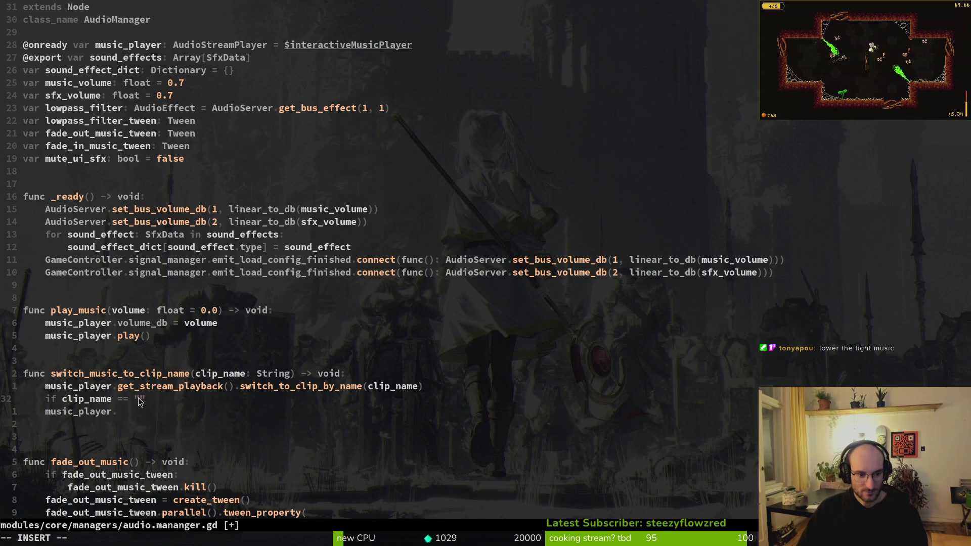
Complete the `if clip_name == "combat":` condition and indent the music_player. line under it
type("combat\":")
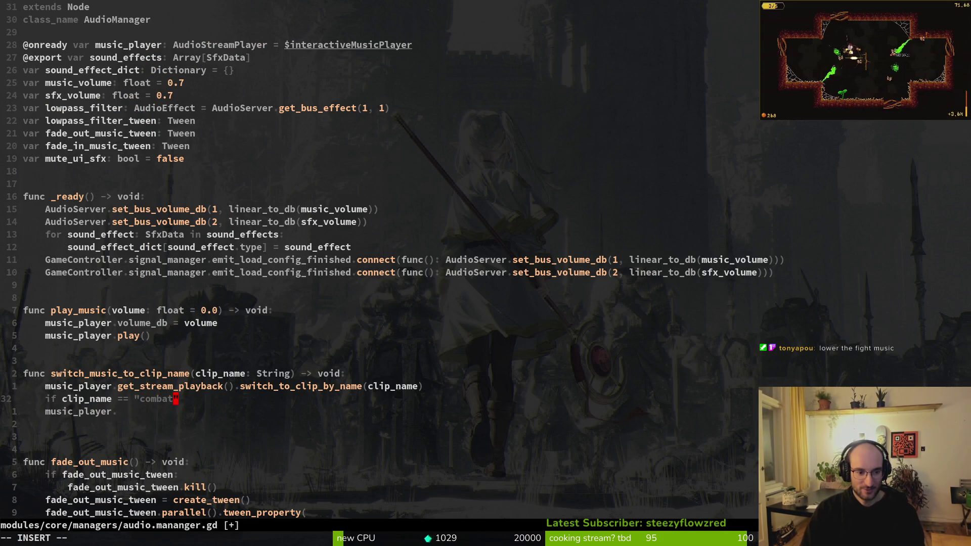
key("Escape")
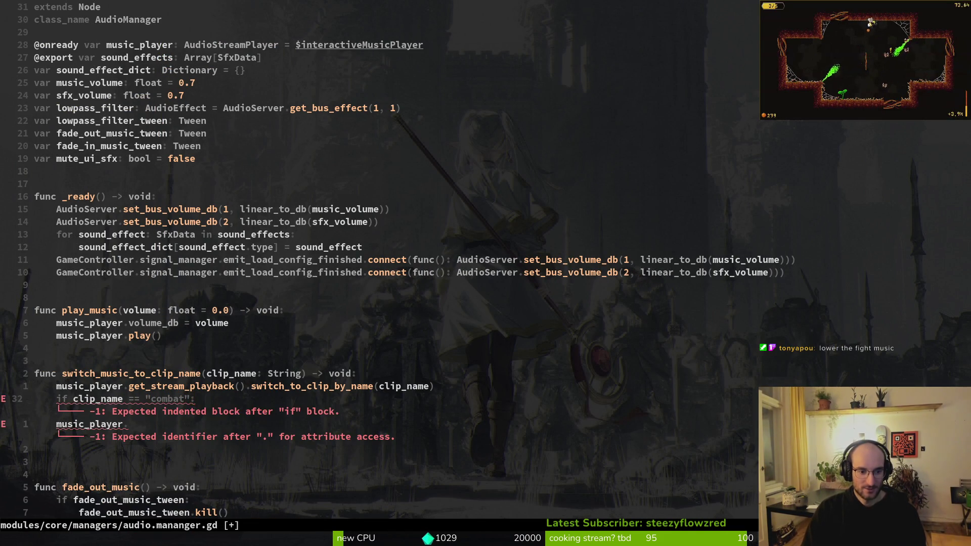
key("Return")
key("greater")
key("greater")
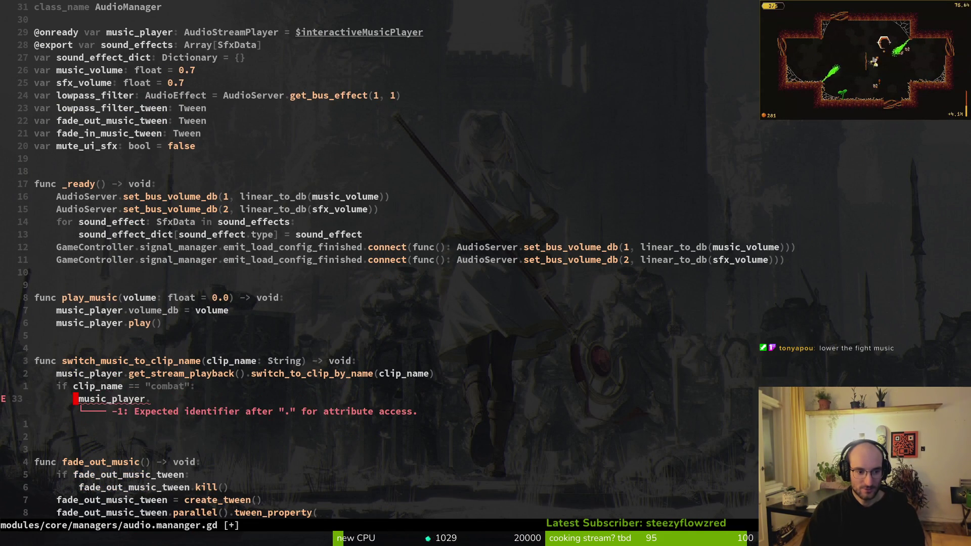
Remove the stray period after music_player and check Godot for errors
key("A")
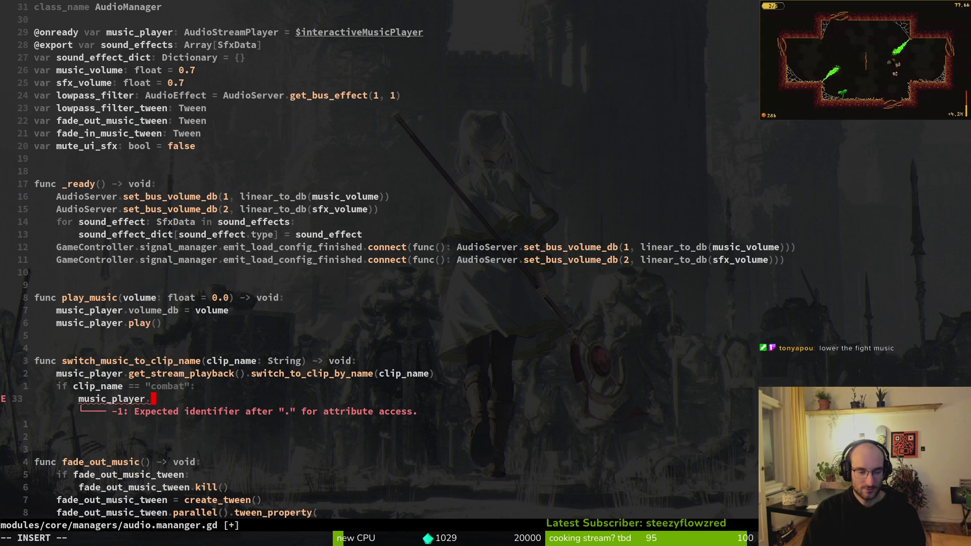
type(".")
key("BackSpace")
key("Escape")
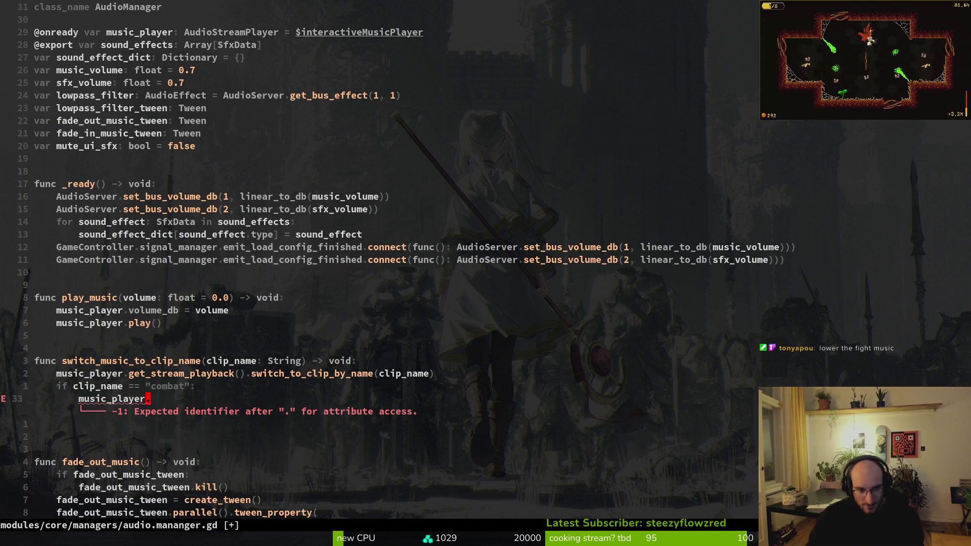
key("alt+Tab")
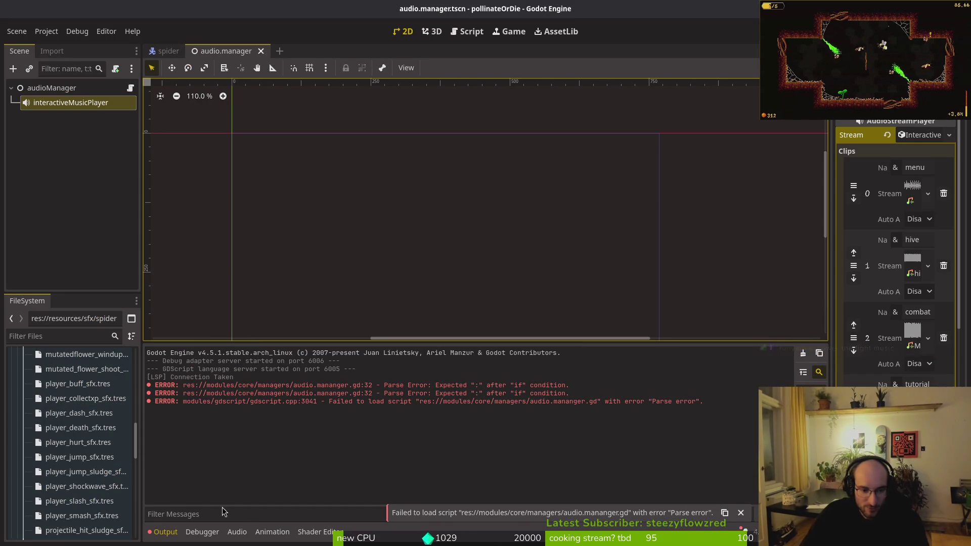
View the Master, music and sfx buses in the Audio panel, then return to the music bus volume line
left_click(236, 530)
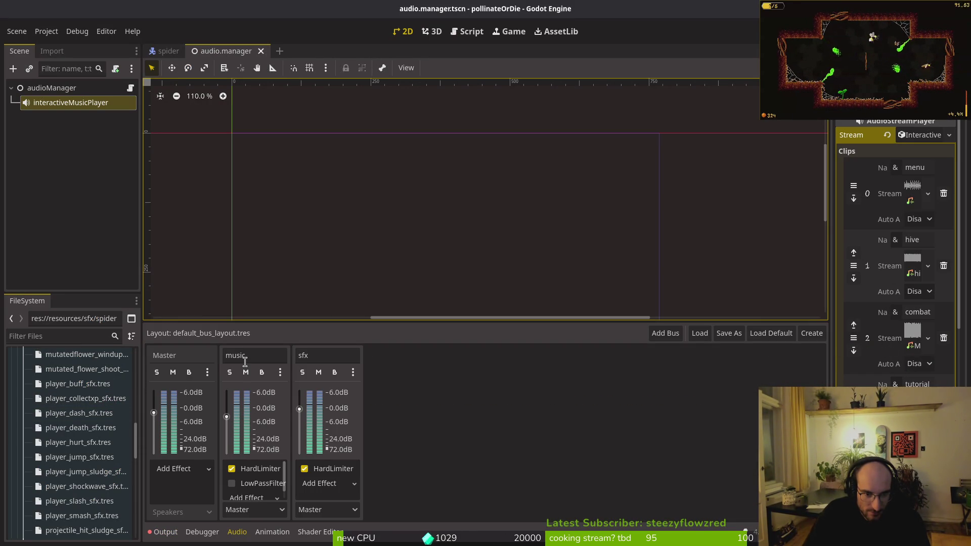
key("alt+Tab")
left_click(164, 198)
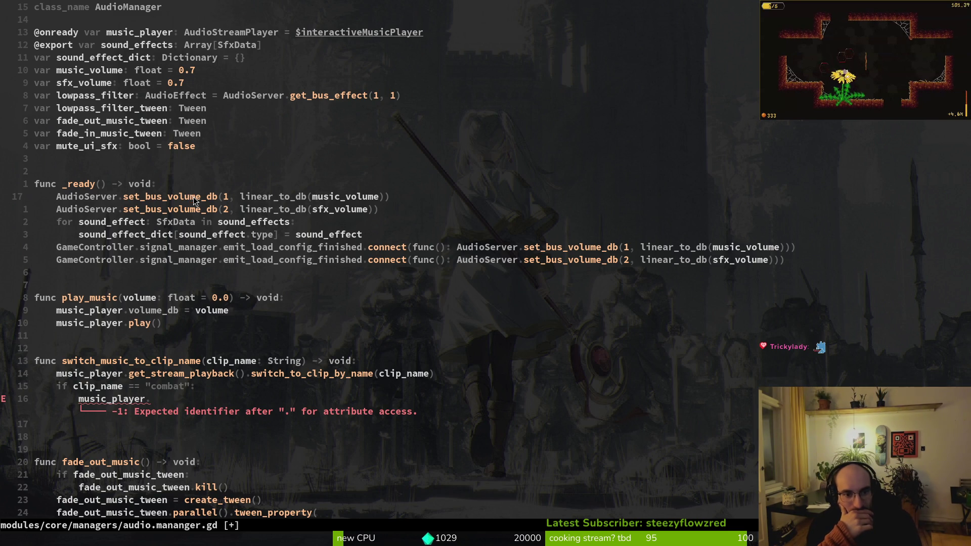
Replace the broken music_player. line with the set_bus_volume_db(1, linear_to_db(music_volume)) call, indented
key("j")
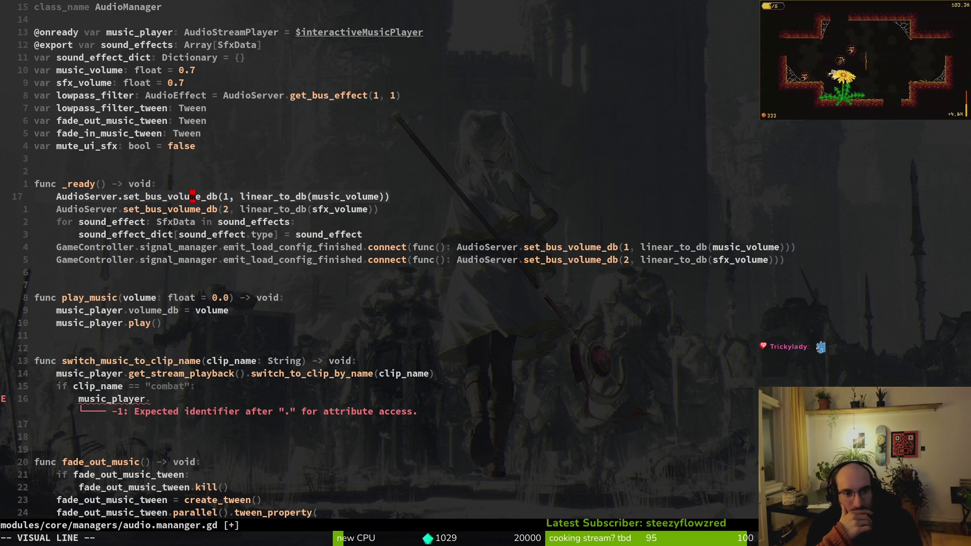
key("j")
key("j")
key("j")
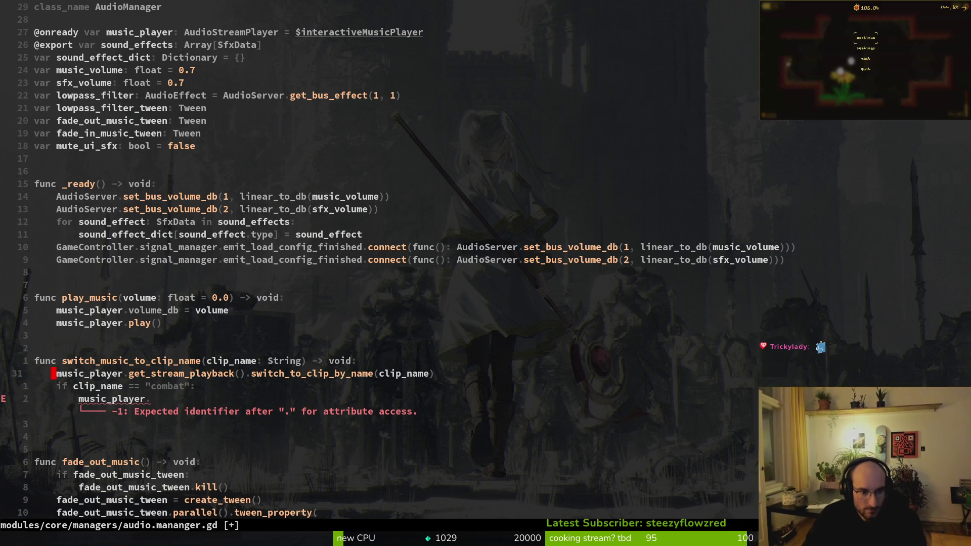
key("shift+v")
key("p")
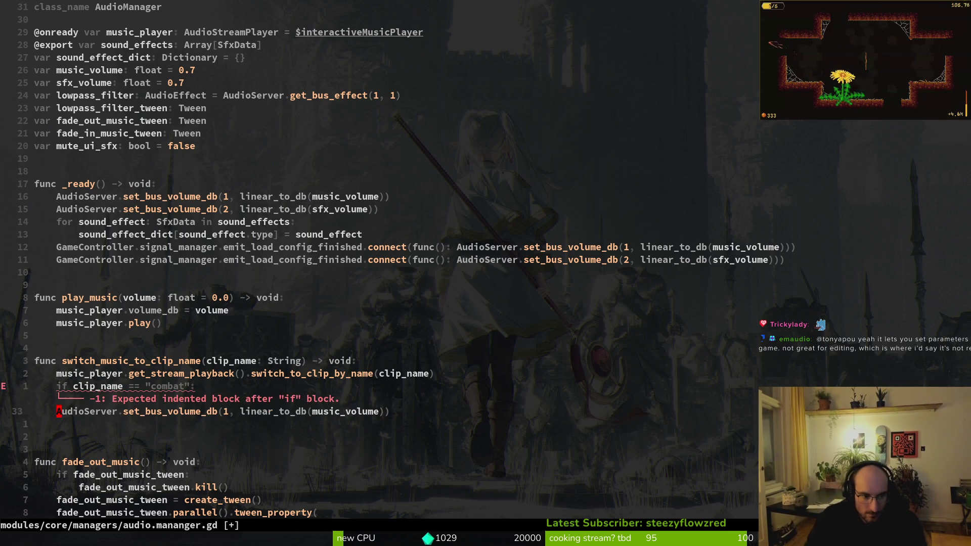
key("greater")
key("greater")
Try a '-3' offset on music_volume, revert it, and save the script
key("w")
key("w")
key("w")
key("w")
key("w")
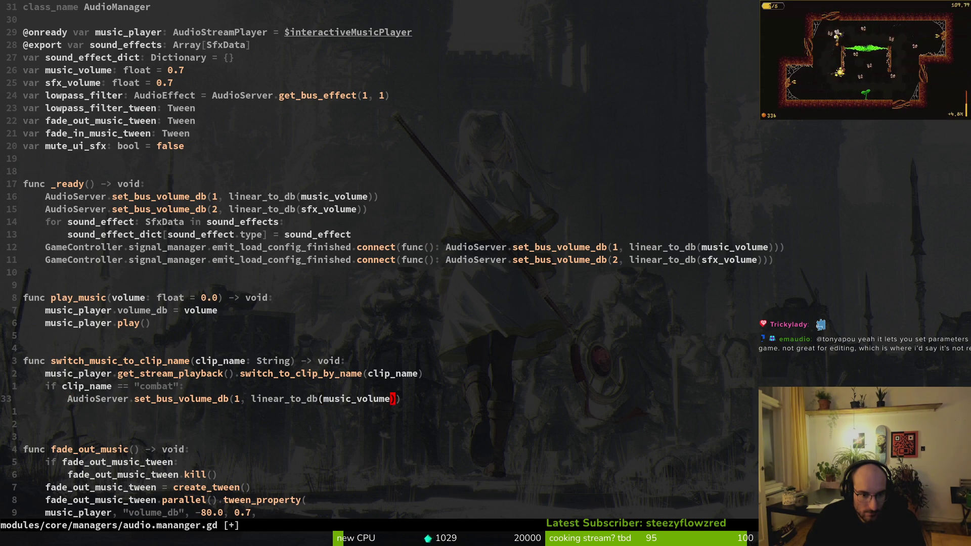
type("-3")
key("Escape")
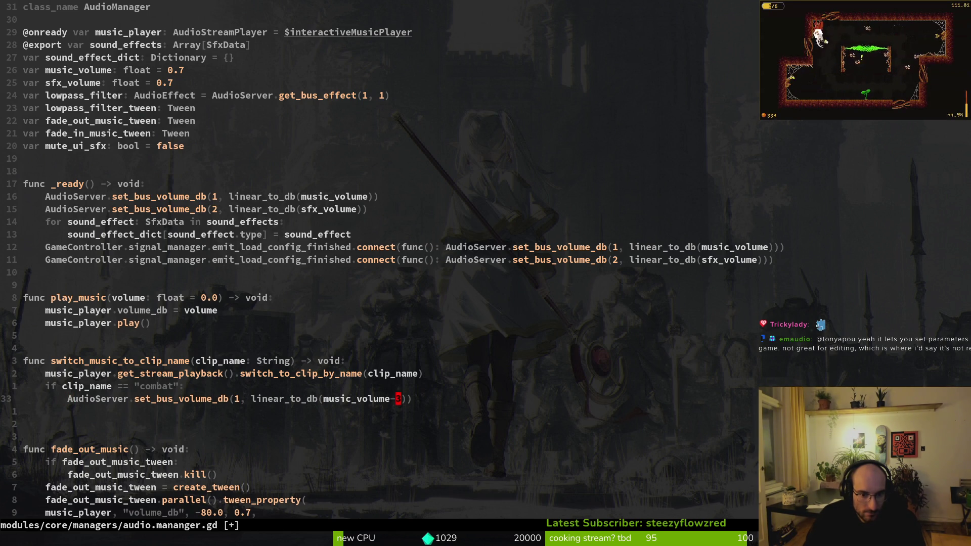
type(":w")
key("Return")
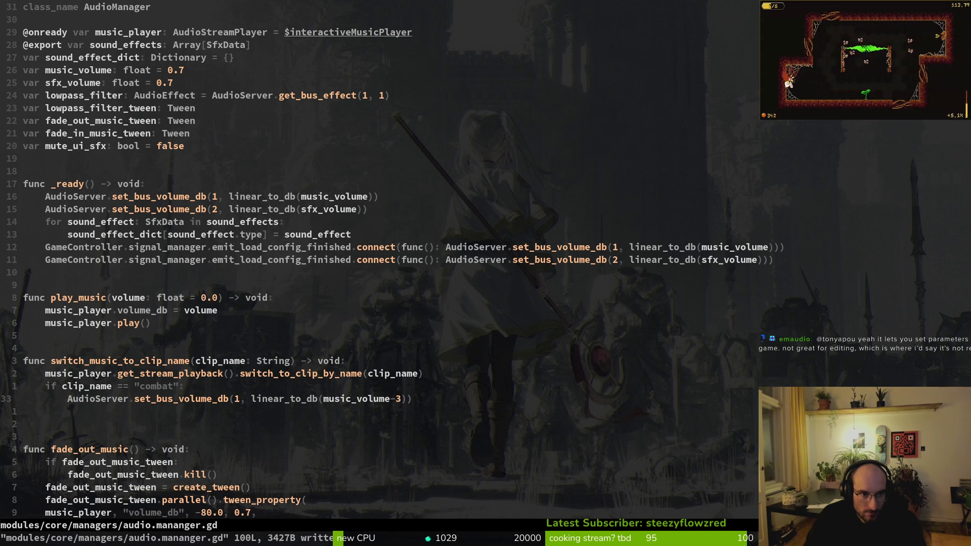
key("s")
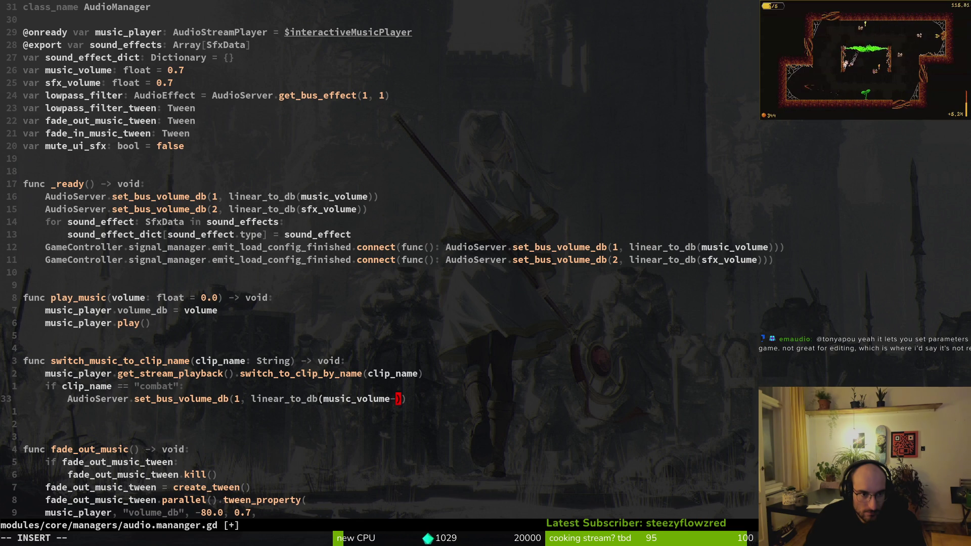
key("BackSpace")
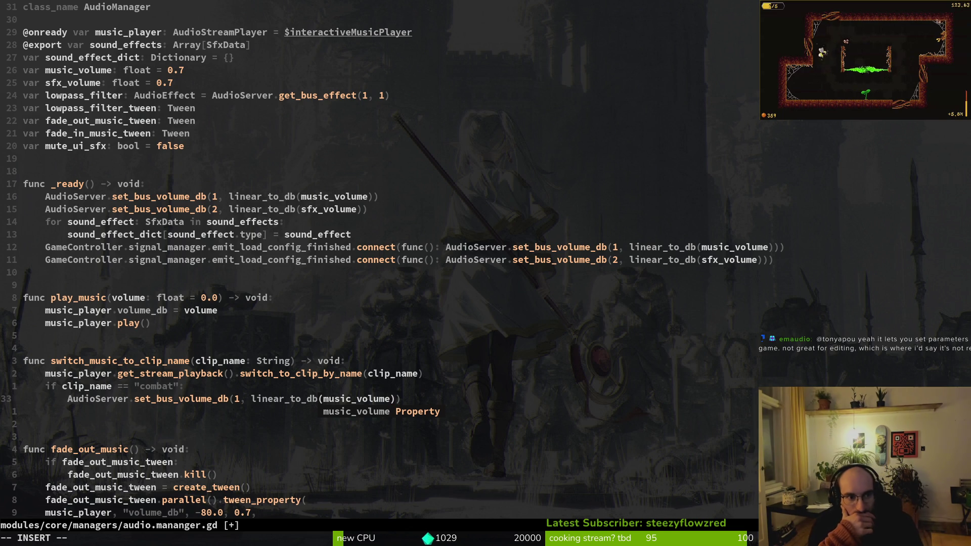
key("Escape")
type(":w")
key("Return")
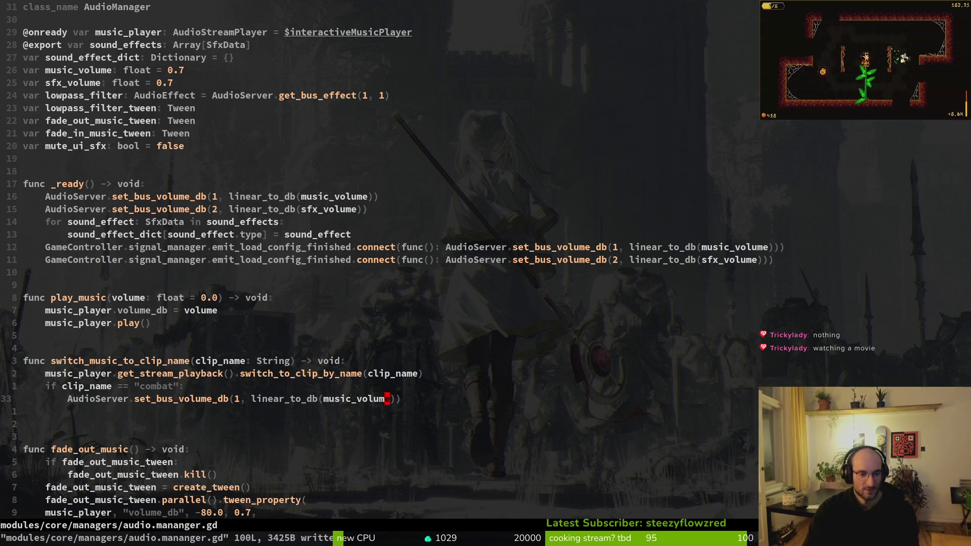
key("ctrl+e")
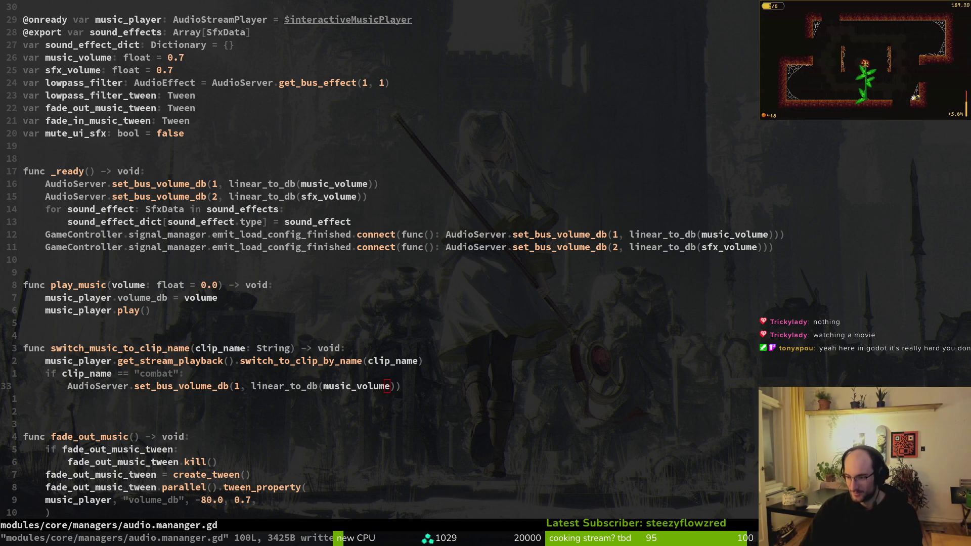
key("alt+Tab")
left_click(260, 509)
left_click(281, 510)
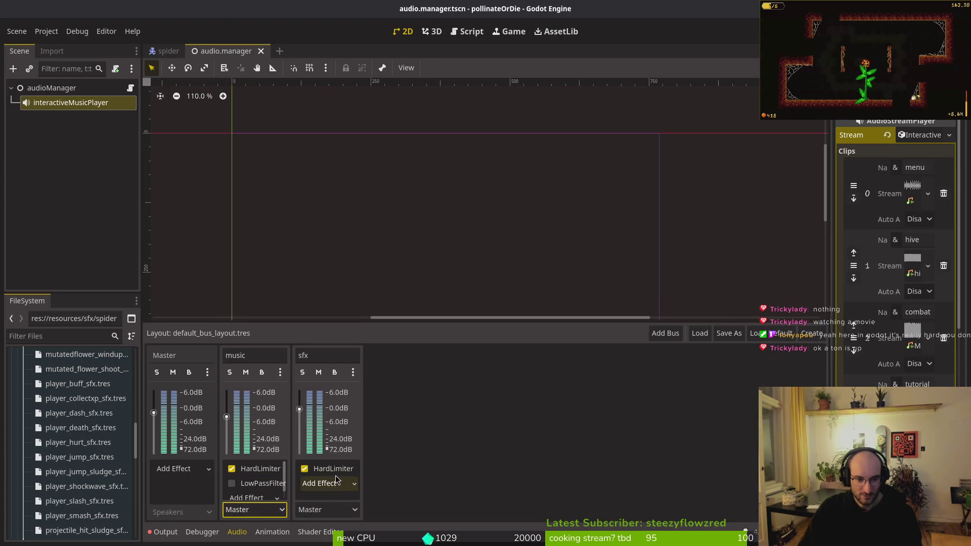
left_click(252, 497)
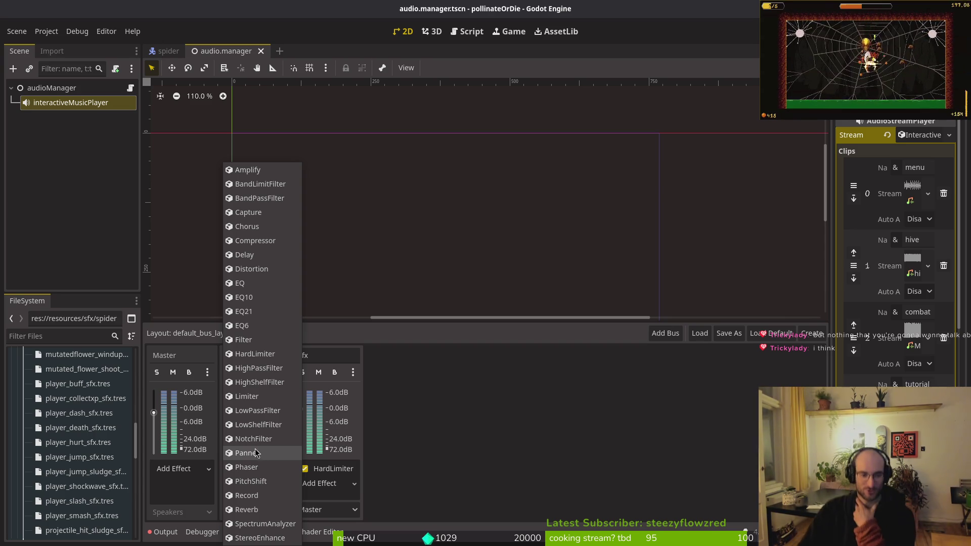
left_click(477, 452)
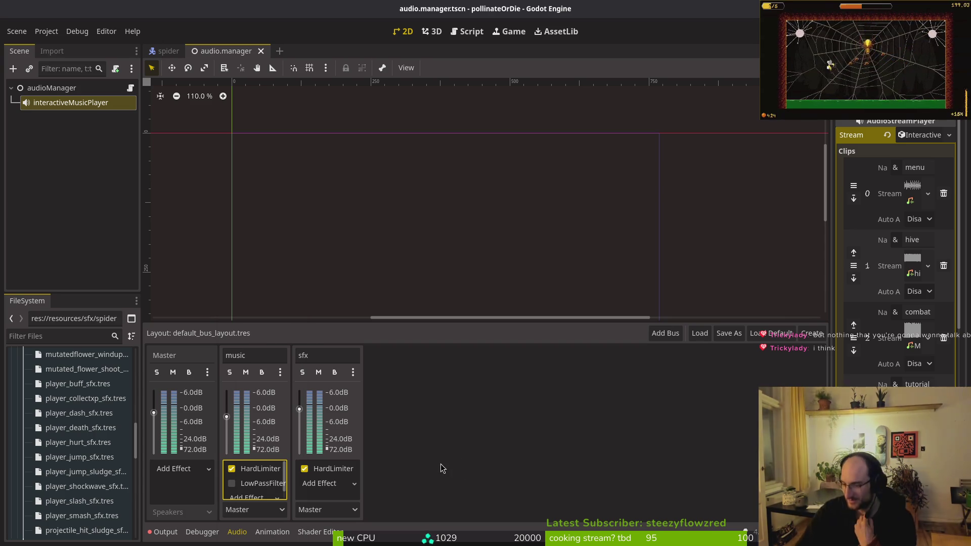
left_click(256, 498)
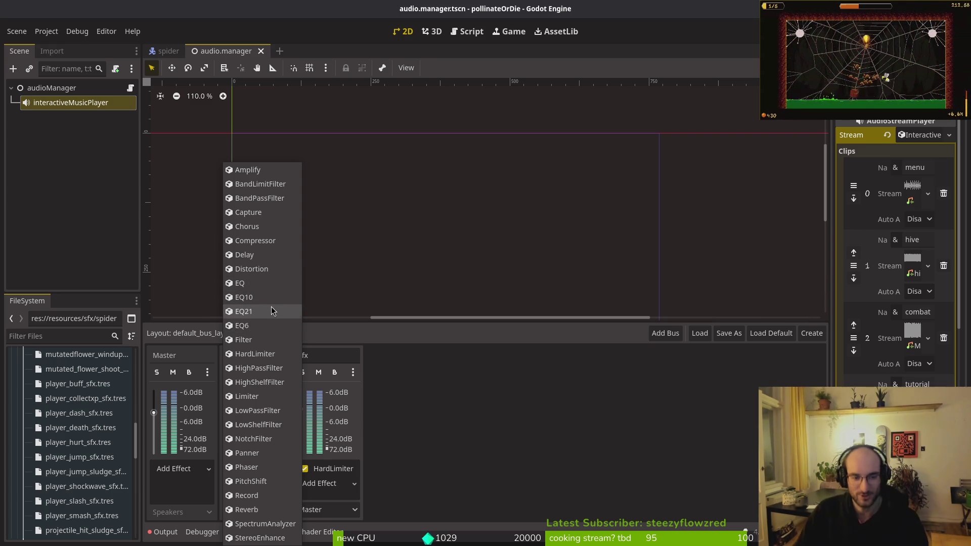
left_click(259, 184)
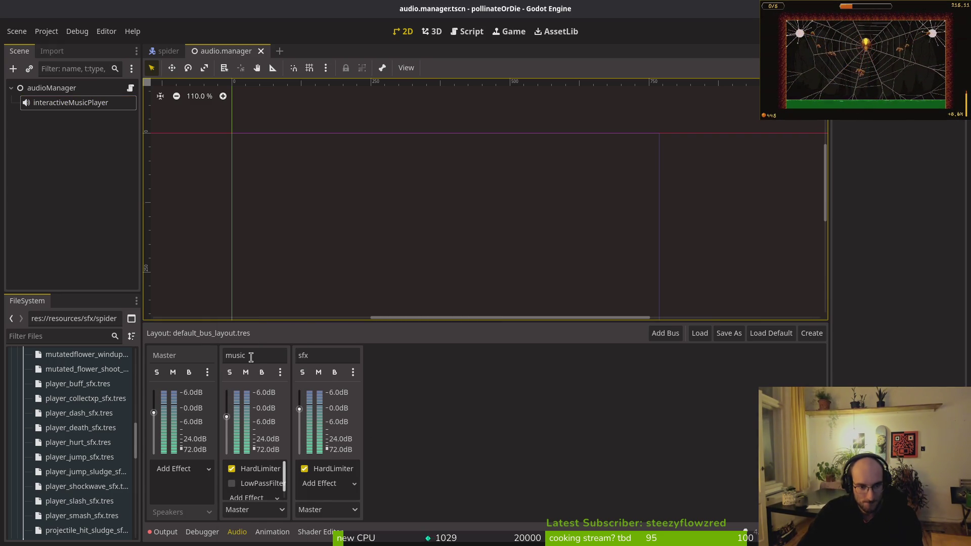
key("alt+Tab")
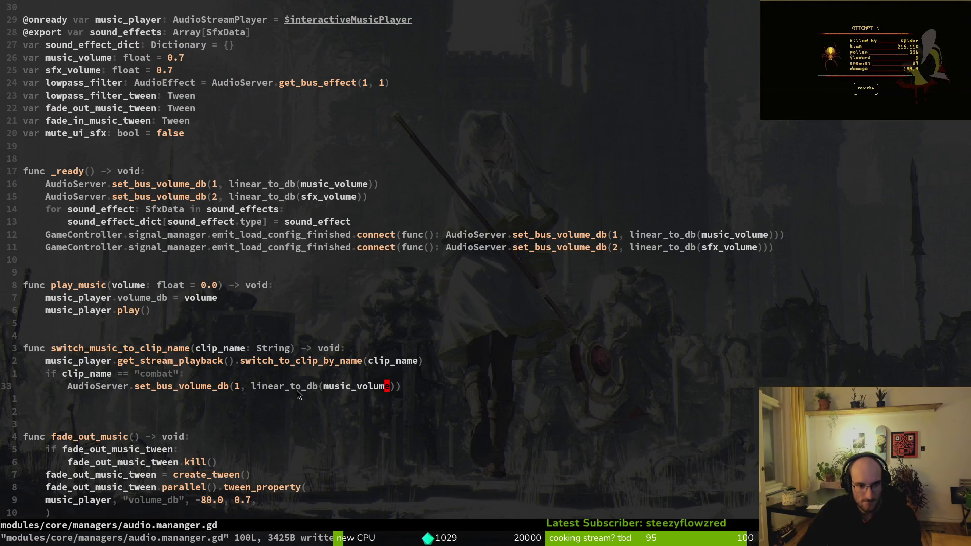
Subtract 30 from linear_to_db(music_volume) in the combat volume call and save
left_click(287, 387)
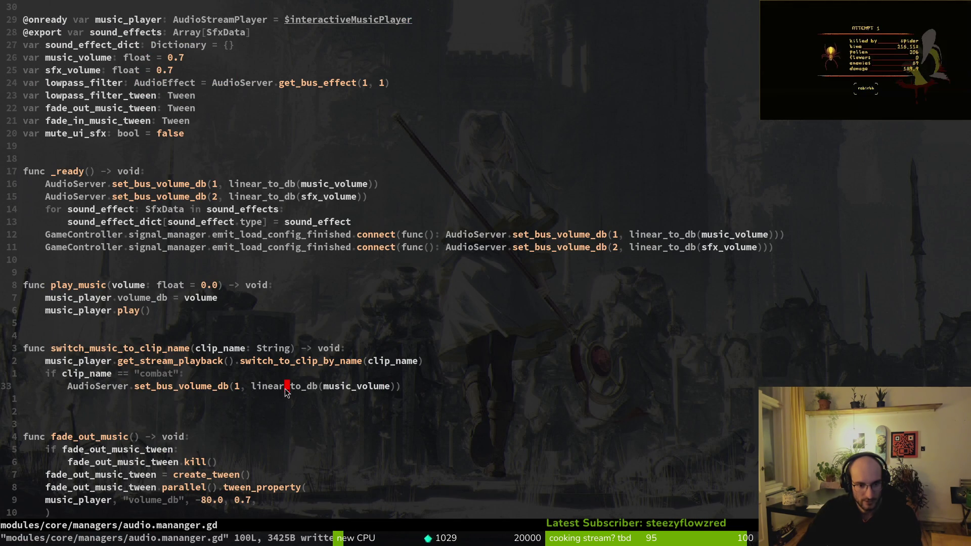
left_click(391, 388)
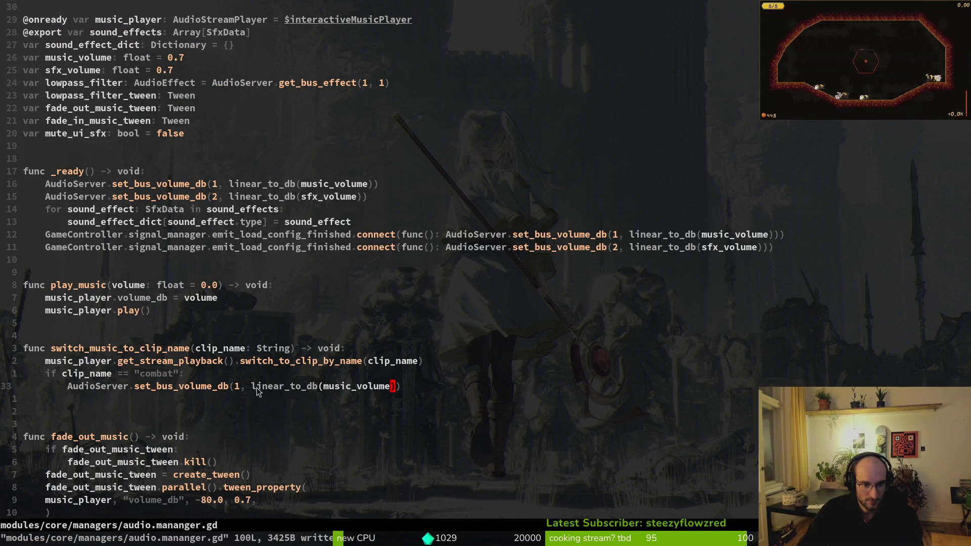
left_click_drag(256, 388, 392, 392)
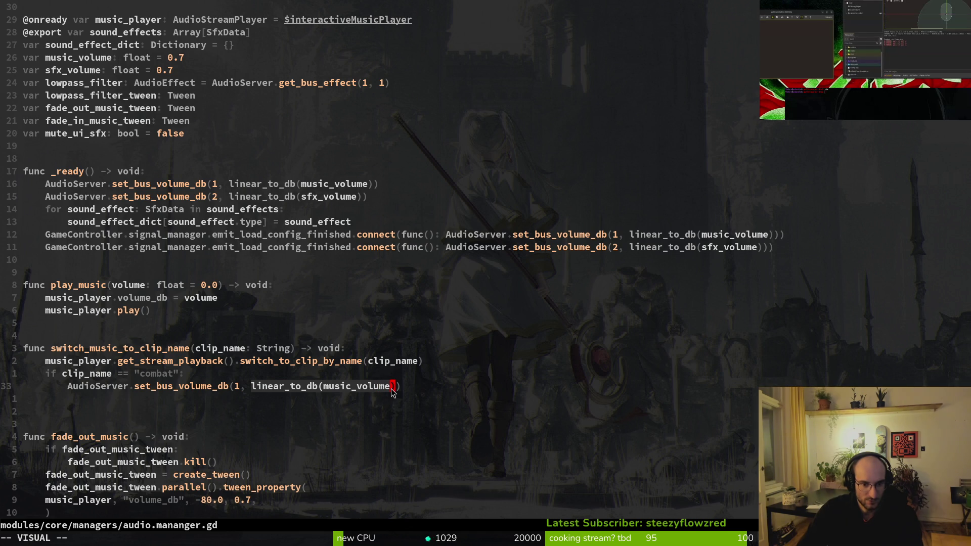
key("y")
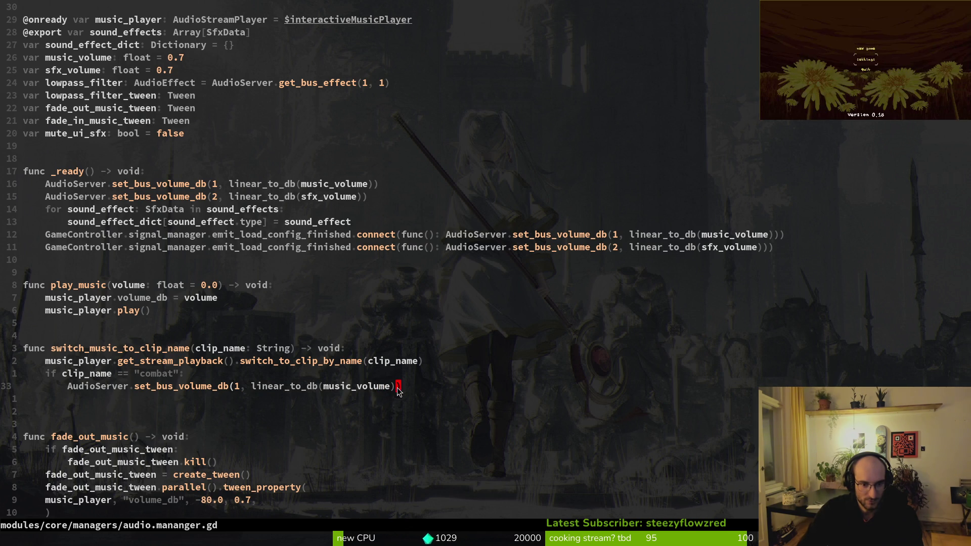
type("i - 3")
key("Escape")
type(":w")
key("Return")
type("a")
type("0")
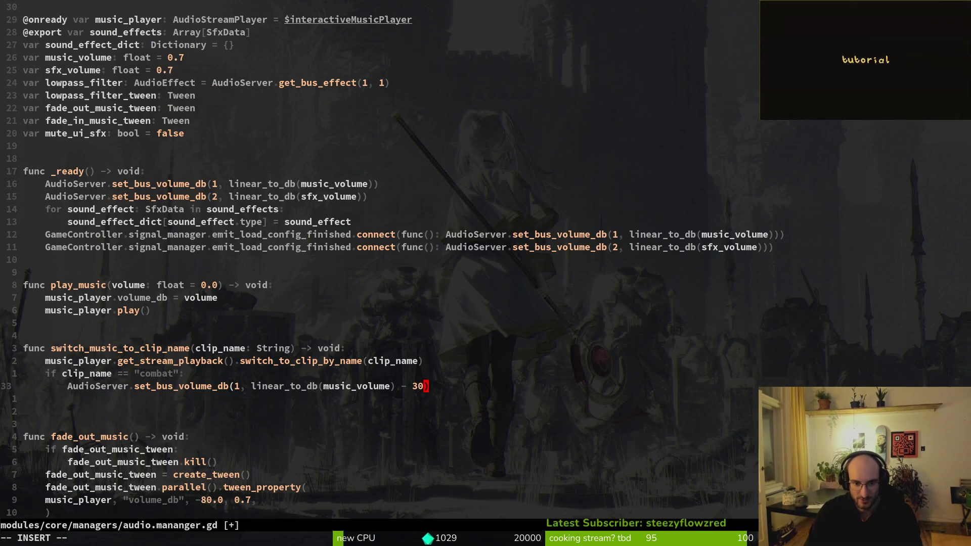
key("alt+Tab")
key("alt+Tab")
left_click(147, 386)
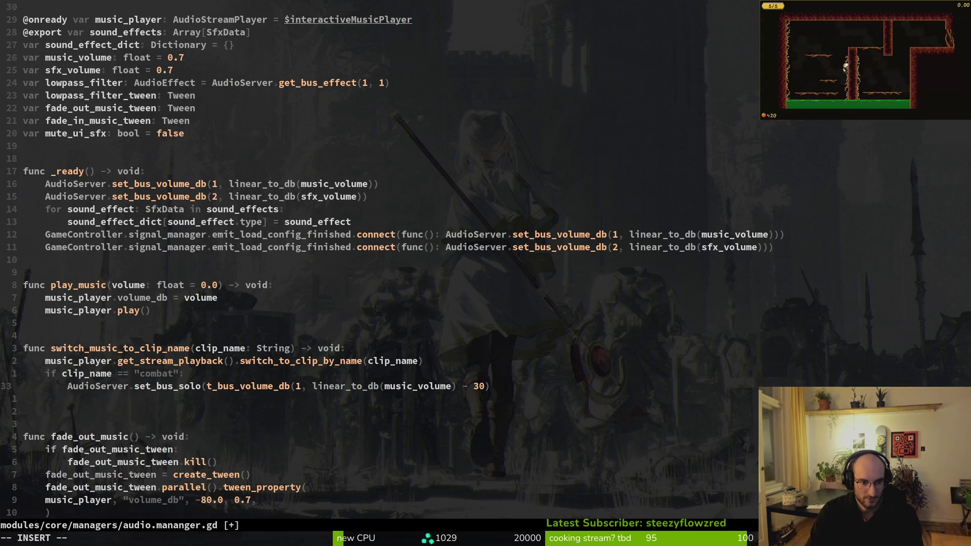
key("Escape")
Add an else branch restoring full music volume, save, and run the game with F5
type("uoelse:")
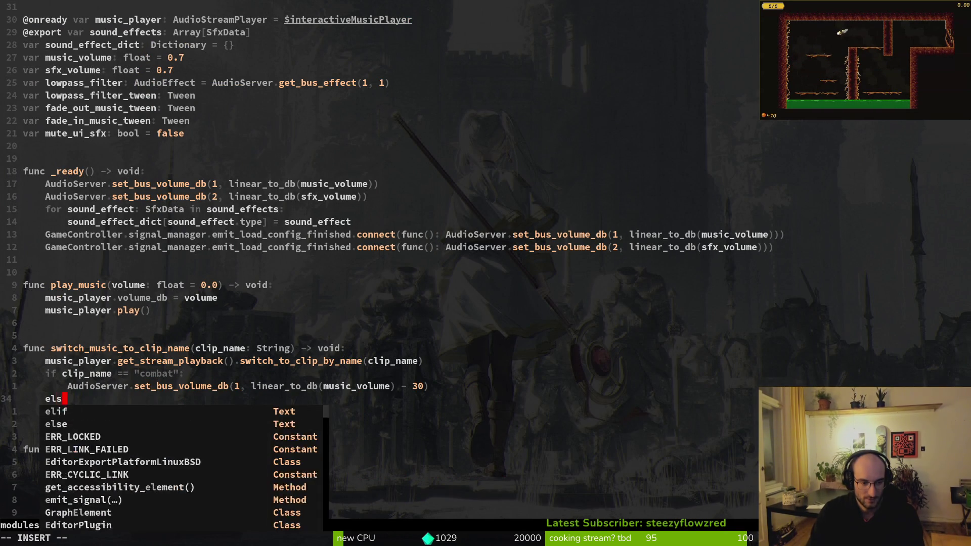
key("Escape")
key("k")
key("y")
key("y")
key("j")
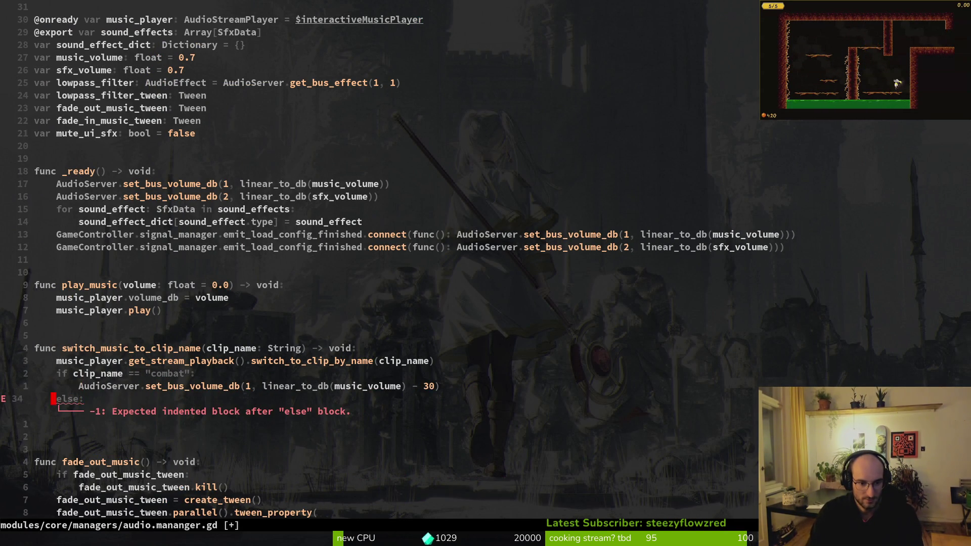
key("p")
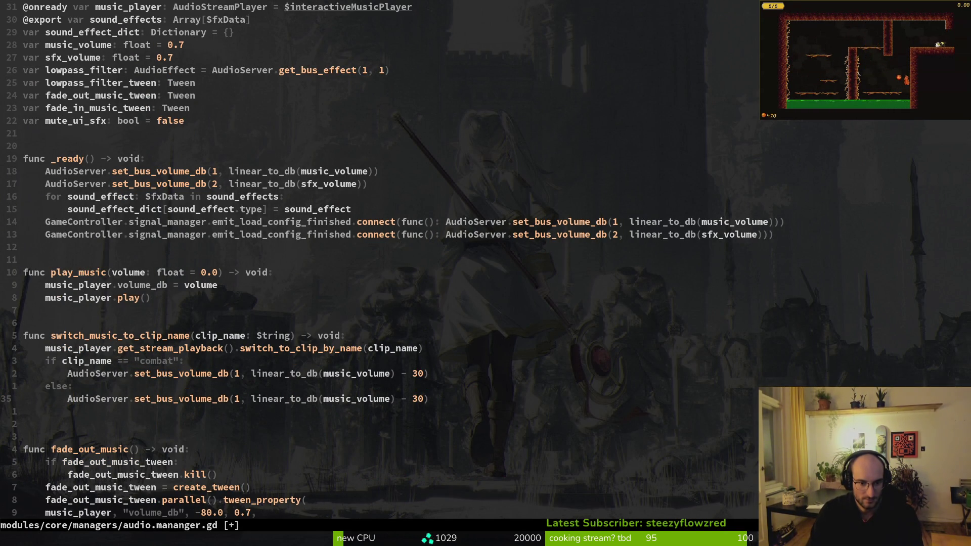
key("w")
key("w")
key("w")
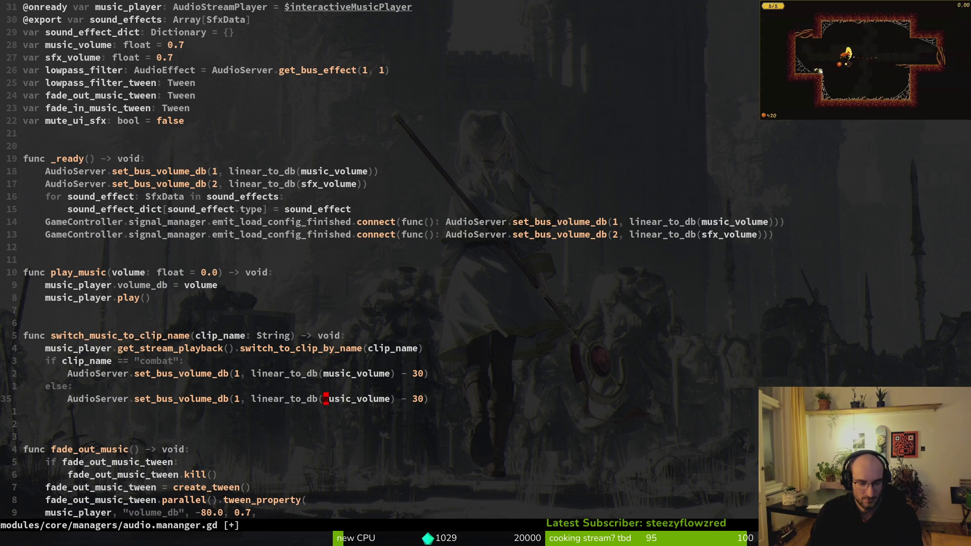
type("T)C)")
key("Escape")
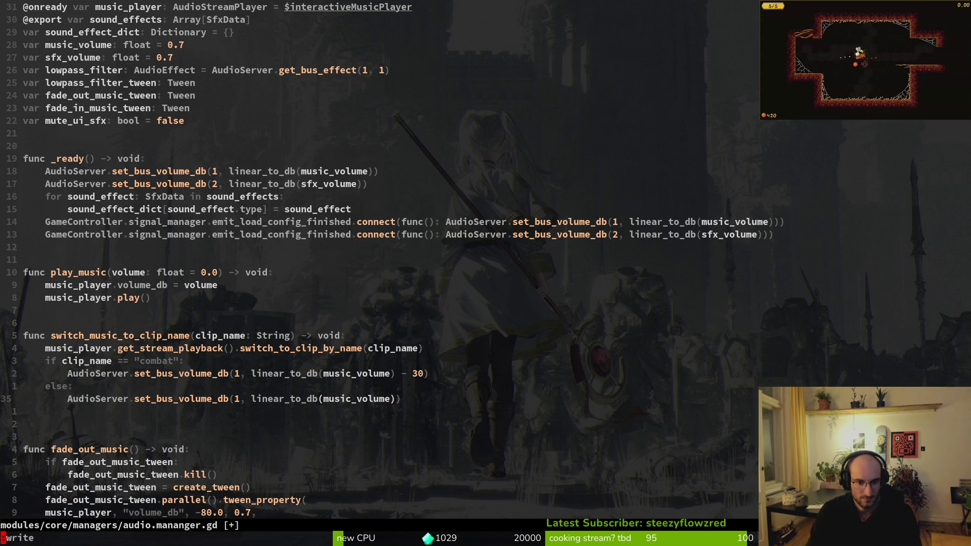
type(":w")
key("Return")
key("alt+Tab")
key("F5")
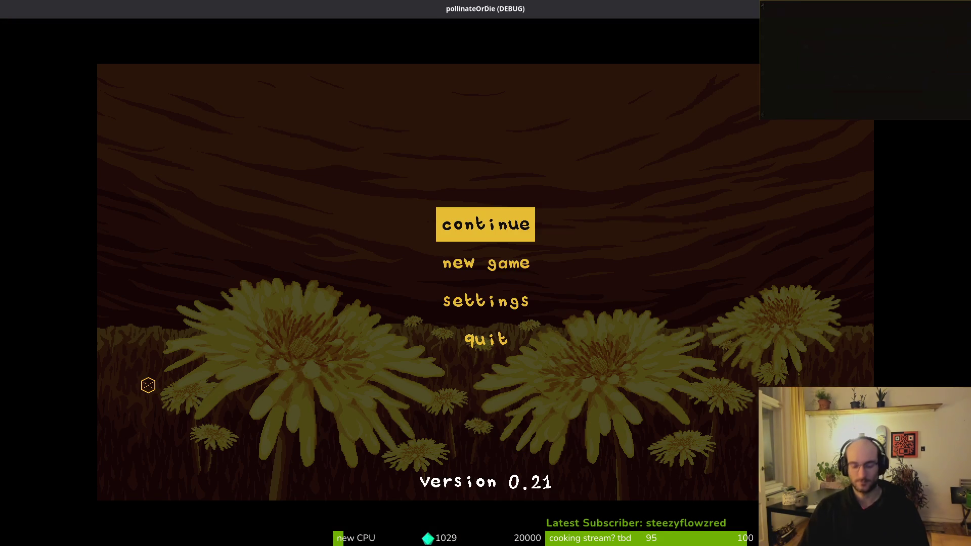
Continue the saved game, fight briefly, stop it, and inspect the combat volume value 30
key("Return")
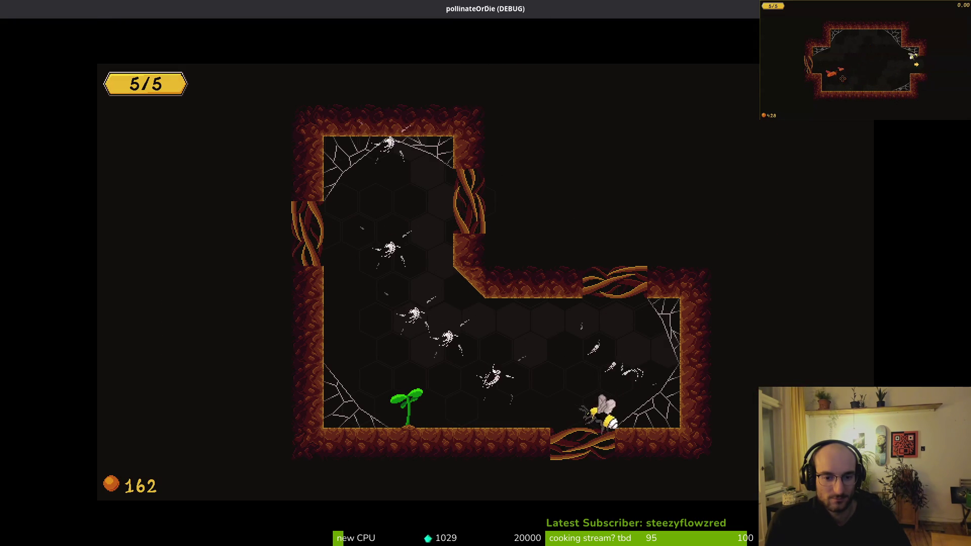
key("w")
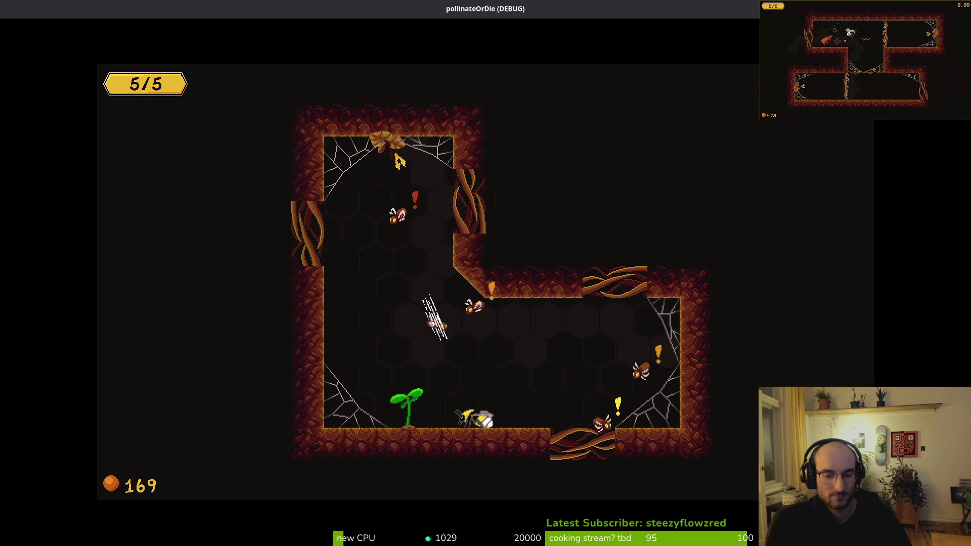
key("alt+F4")
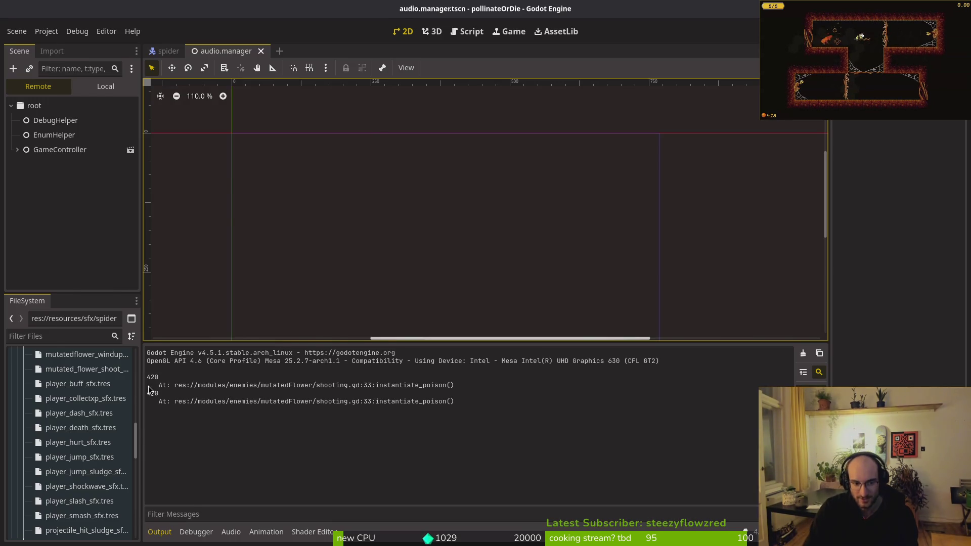
key("alt+Tab")
key("k")
key("k")
key("e")
key("e")
key("alt+Tab")
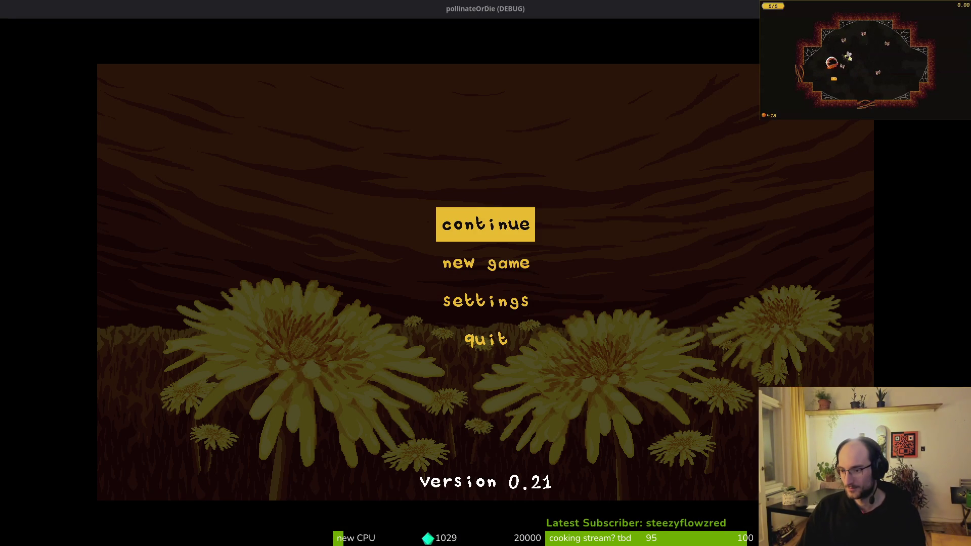
Replay into the desert level, attacking enemies with the bee, then stop the game
key("Return")
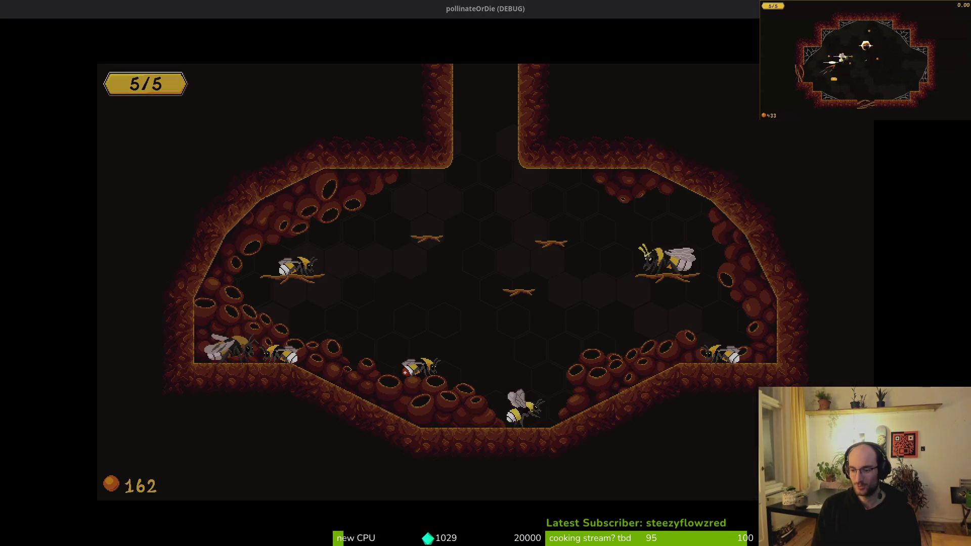
key("space")
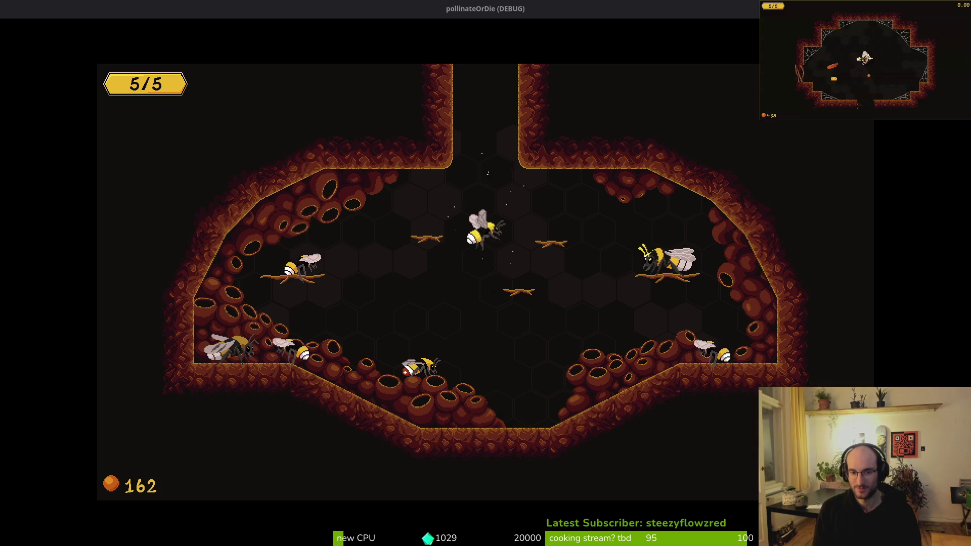
key("w")
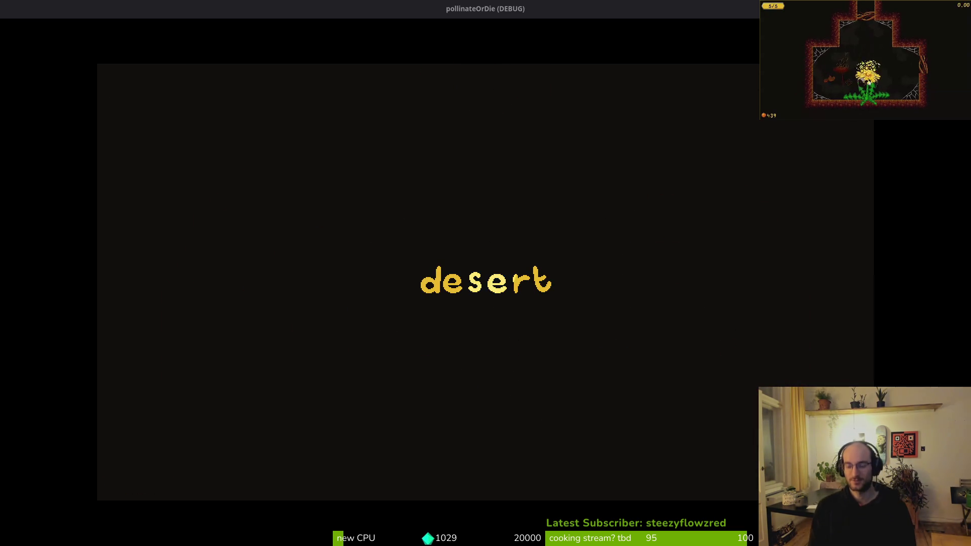
key("space")
key("w")
key("d")
key("space")
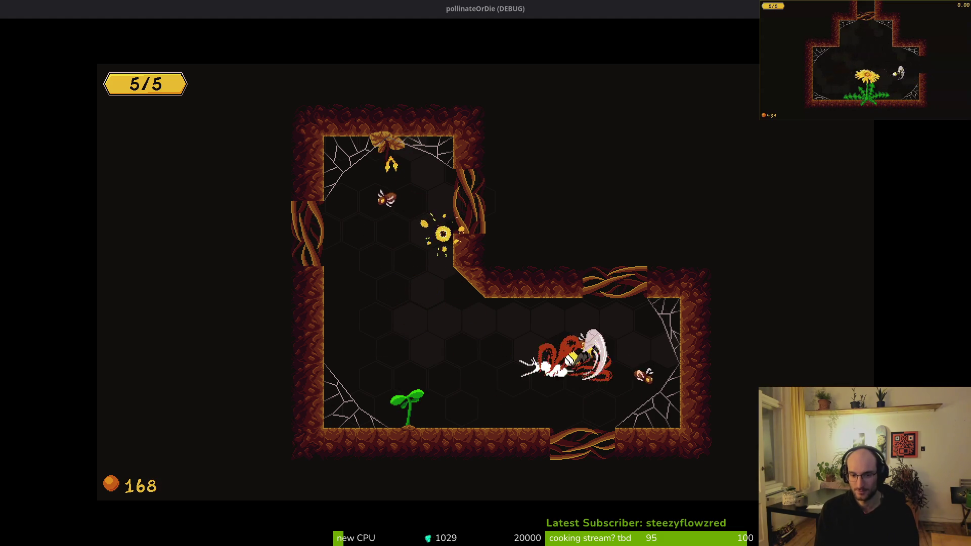
key("a")
key("s")
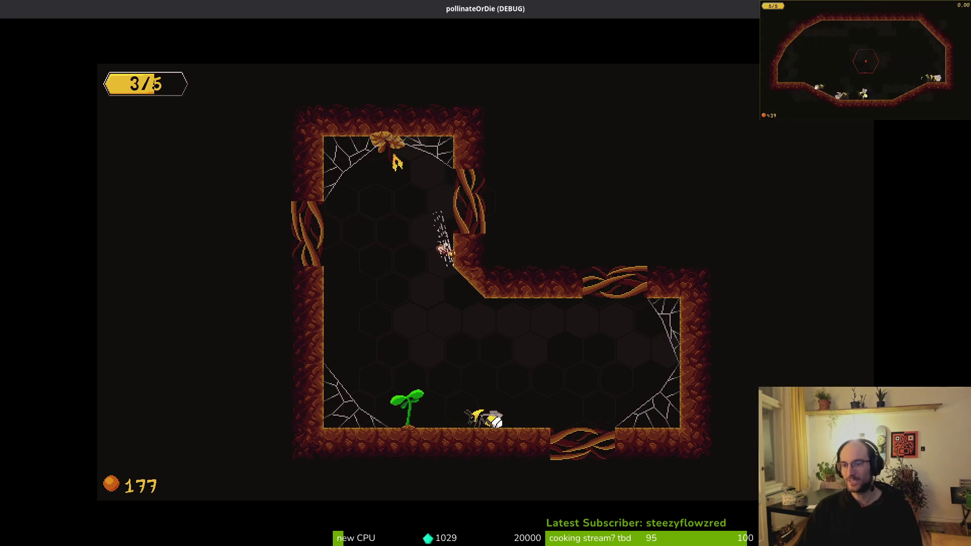
key("Escape")
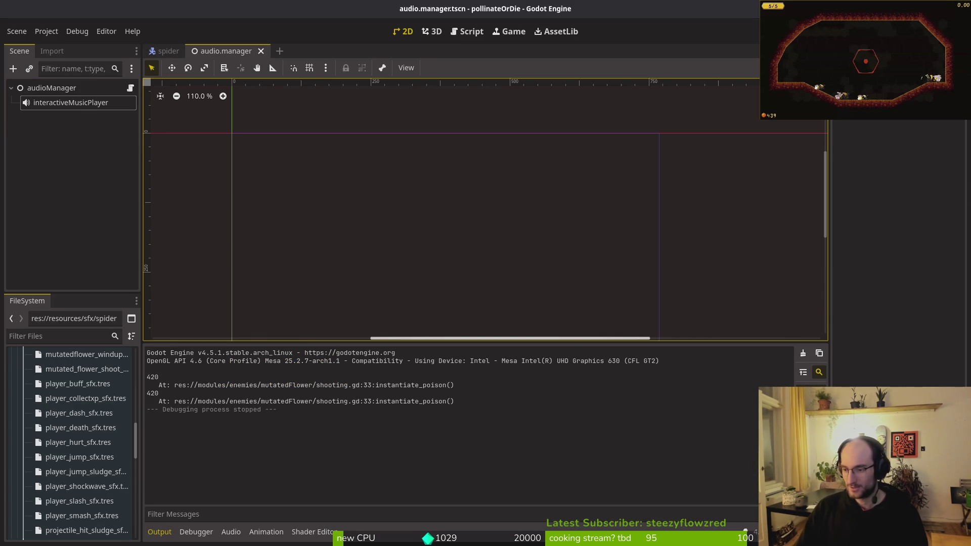
key("alt+Tab")
Change the combat volume reduction from 30 to 10, save, and rerun the game with F5
type("s")
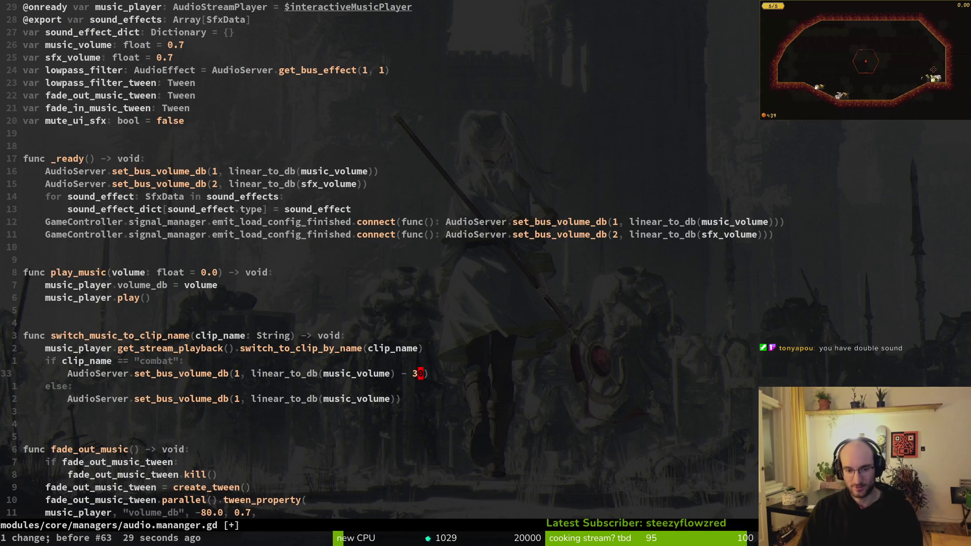
type("10")
key("Escape")
type(":w")
key("Return")
key("alt+Tab")
key("F5")
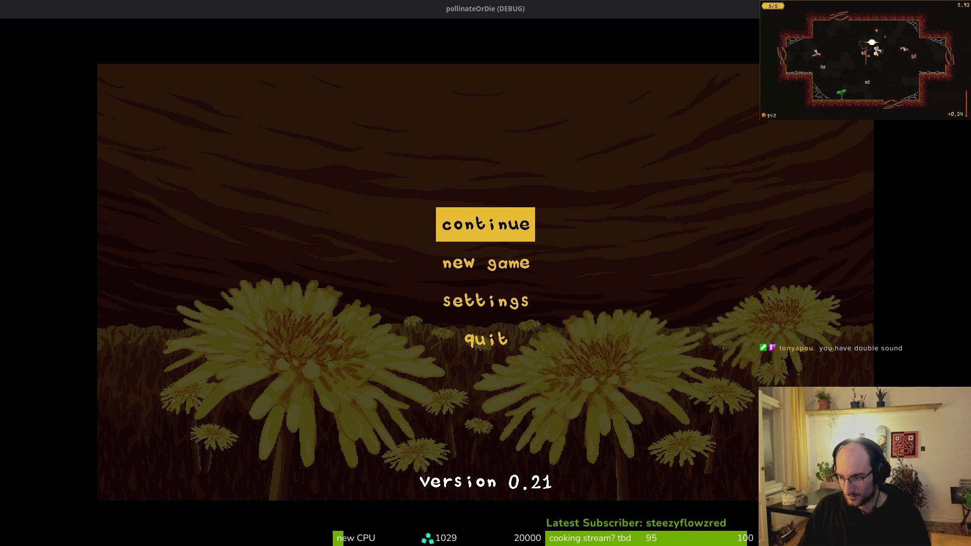
Stop the running pollinateOrDie debug game with F8
key("F8")
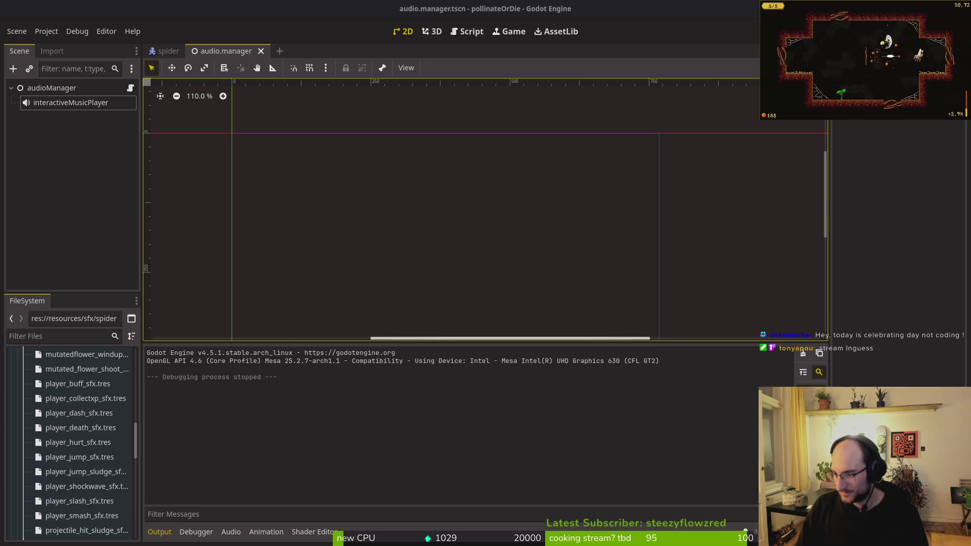
Close the browser's Reddit post tab, discarding the unsaved draft, and return to Godot
key("alt+Tab")
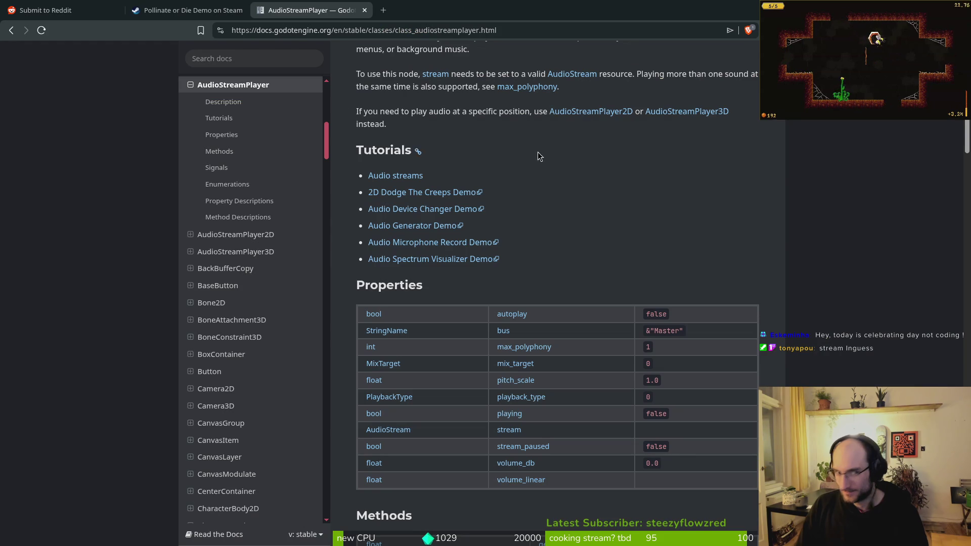
key("ctrl+w")
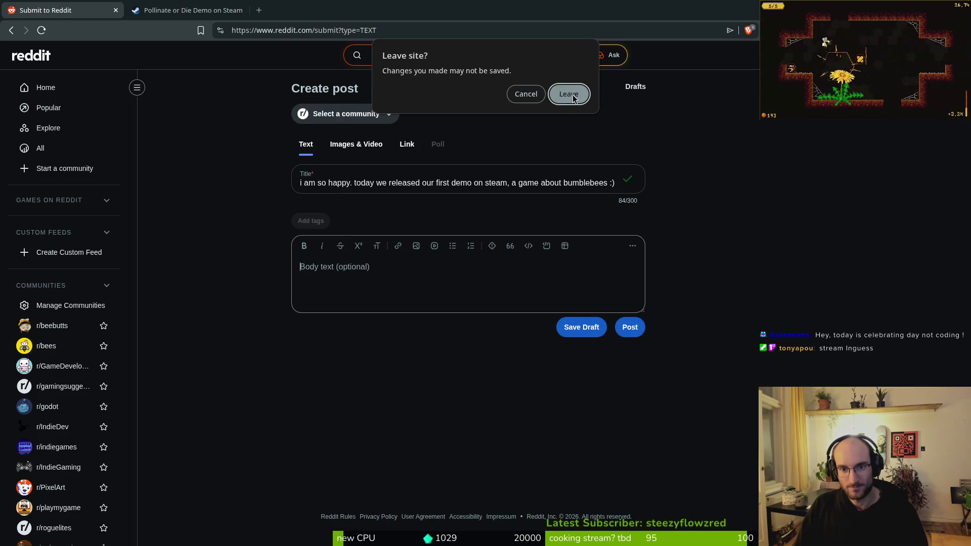
left_click(567, 94)
key("alt+Tab")
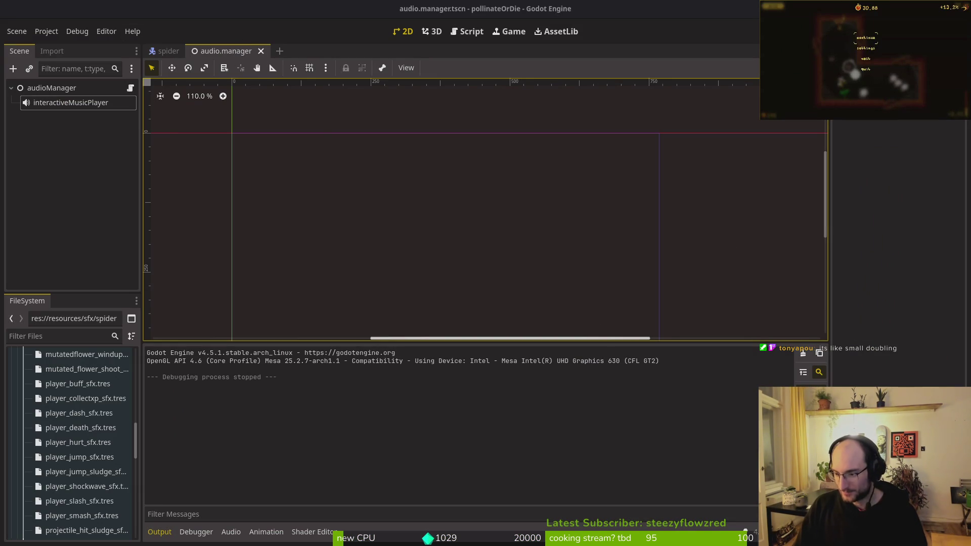
Relaunch the pollinateOrDie project from the Godot editor for a new test run
key("super")
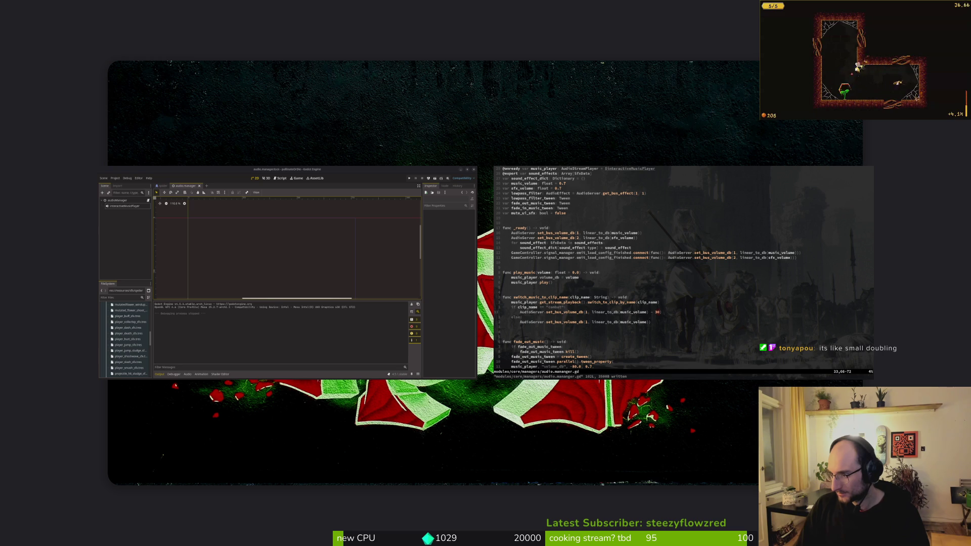
key("super")
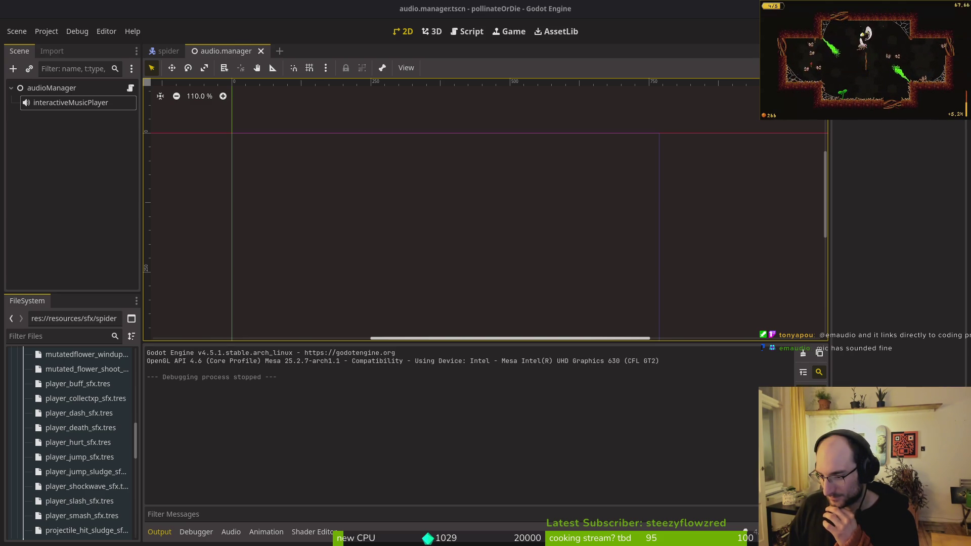
key("F5")
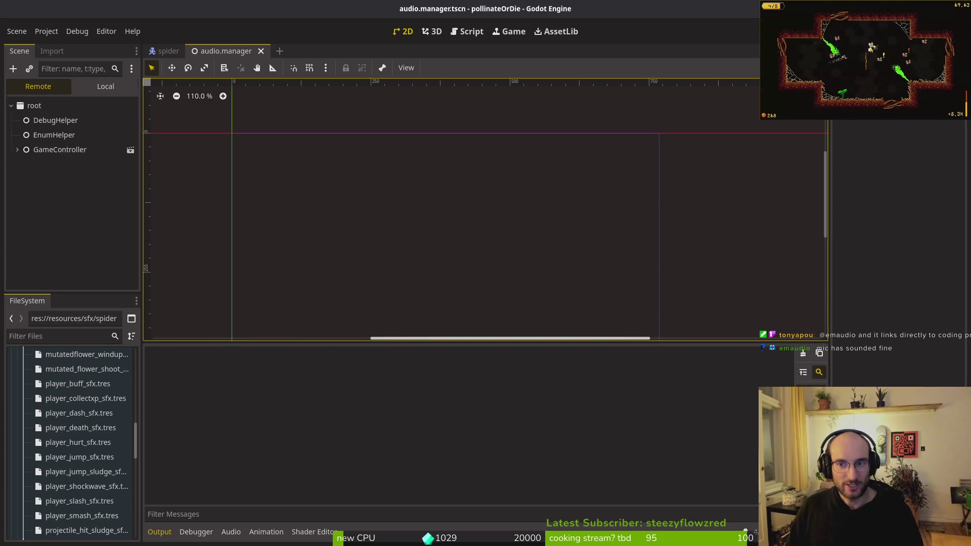
Continue the saved game, fly the bee onto the green plant, and pause
key("Return")
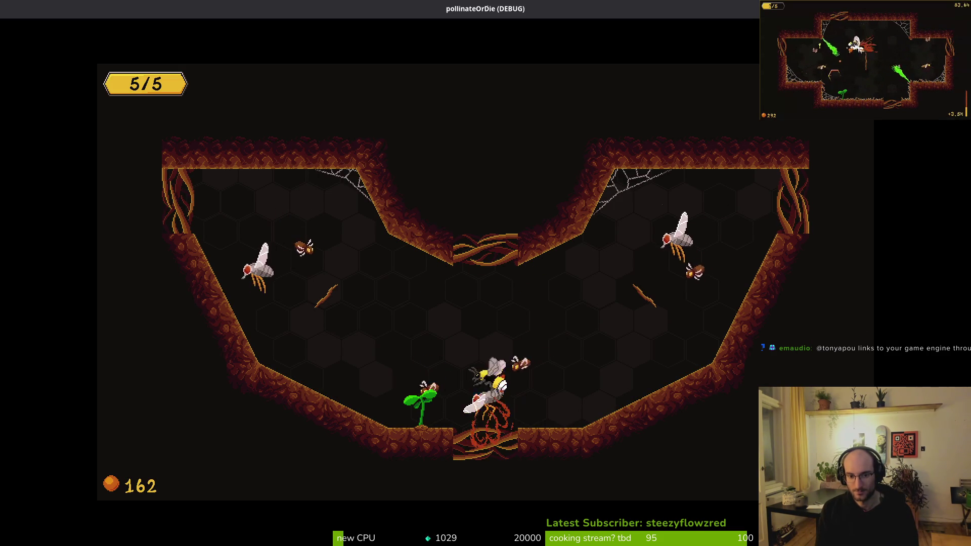
key("Left")
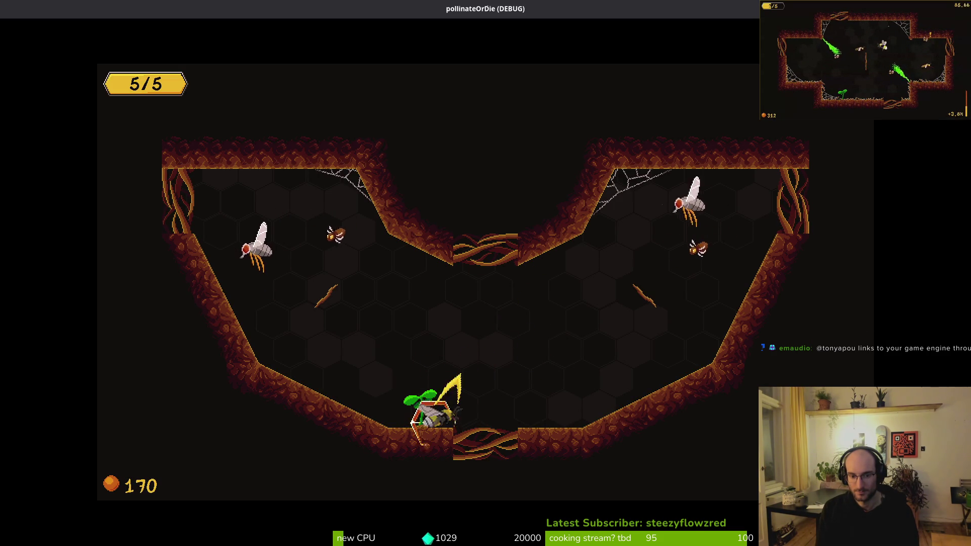
key("Escape")
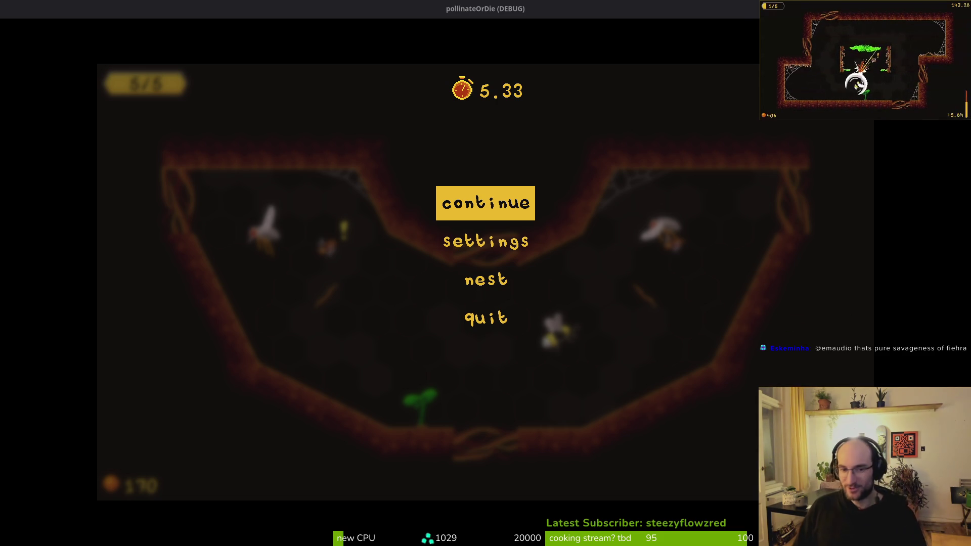
Open the settings overlay, flip between its debugging and general tabs, then resume and stop the game
key("Down")
key("Return")
key("Tab")
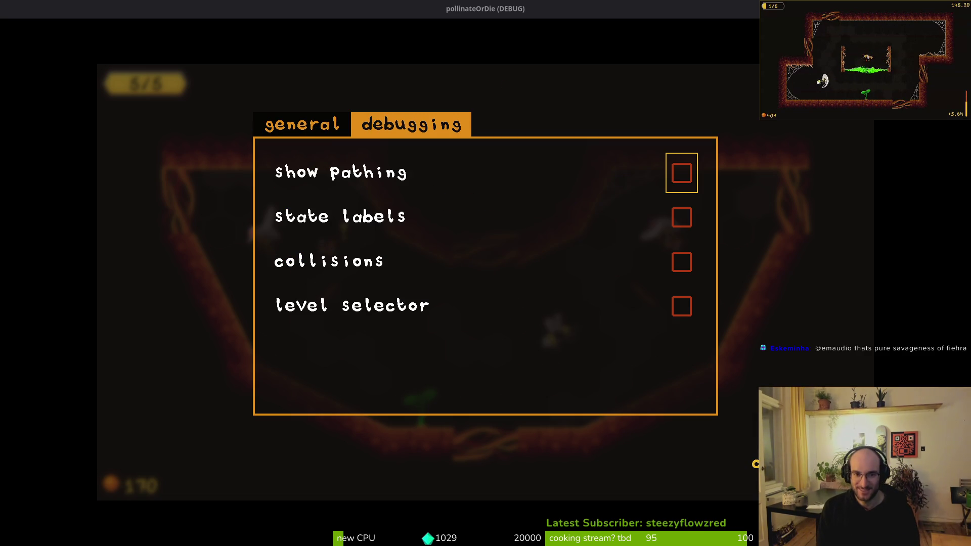
key("Tab")
key("Escape")
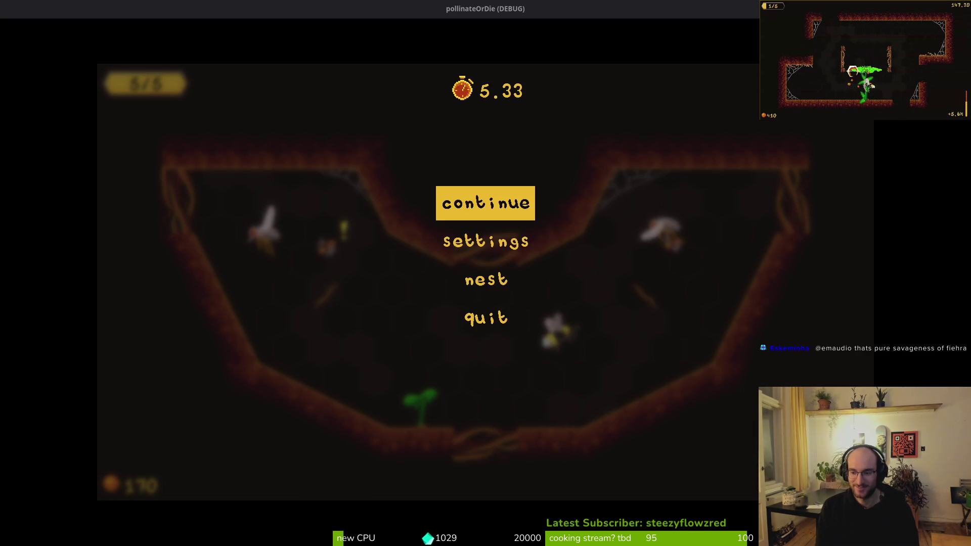
key("Escape")
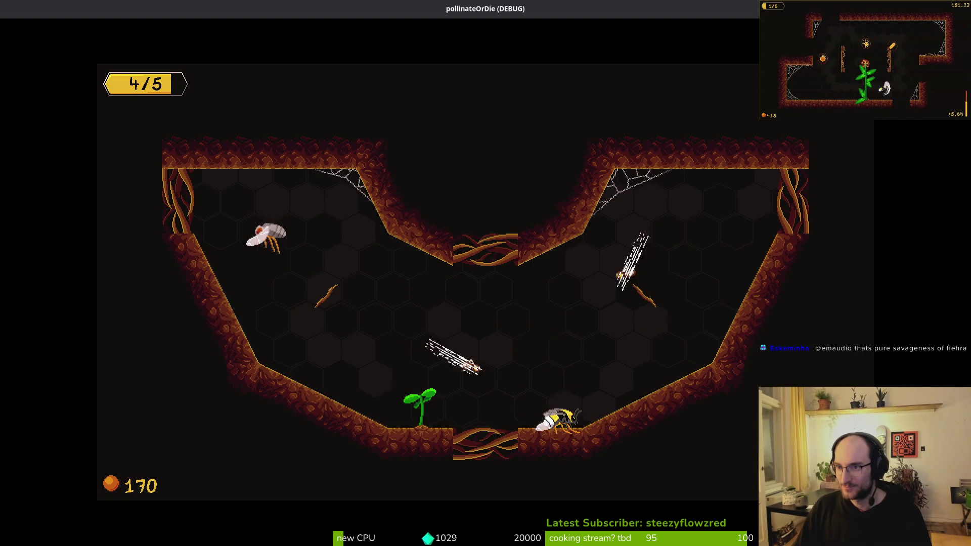
key("F8")
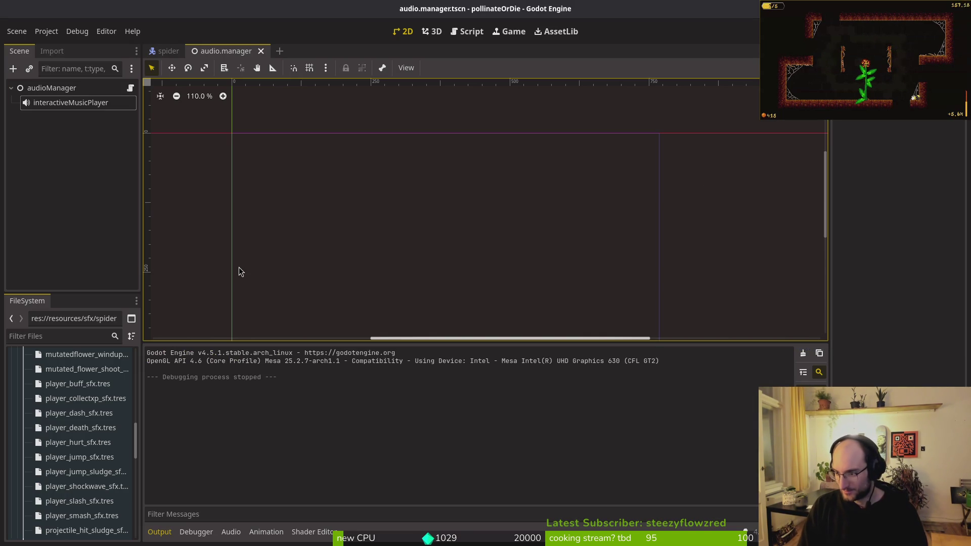
Search Godot's project resources for 'settings', then switch to Neovim to start its file finder
key("alt+shift+o")
type("settings")
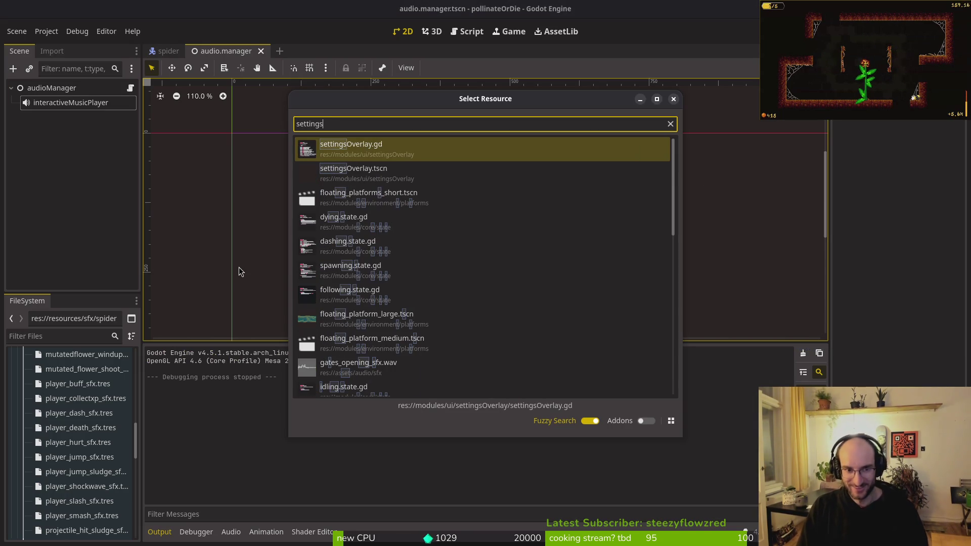
key("alt+Tab")
key("space")
Open settingsOverlay.gd and scroll to its _process code and pause check
key("f")
key("f")
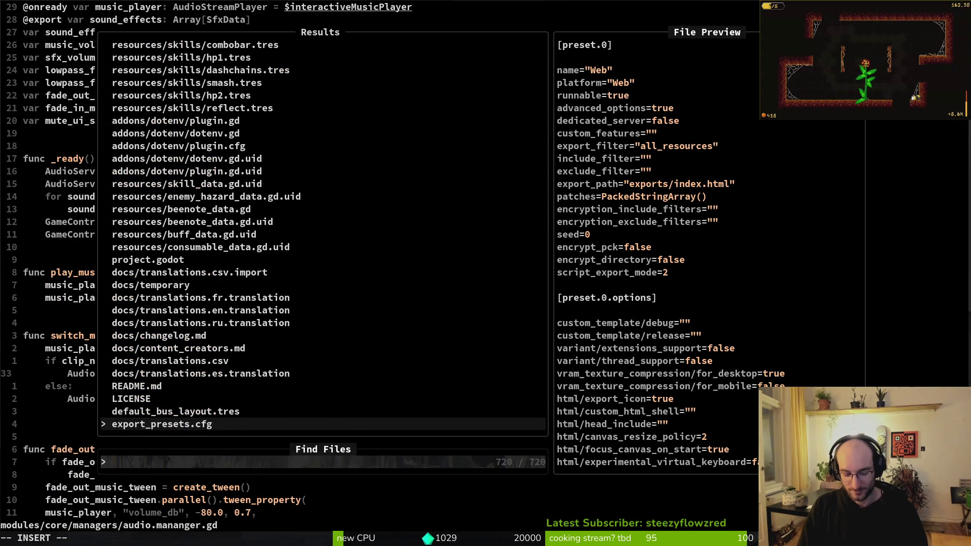
type("settings")
key("Return")
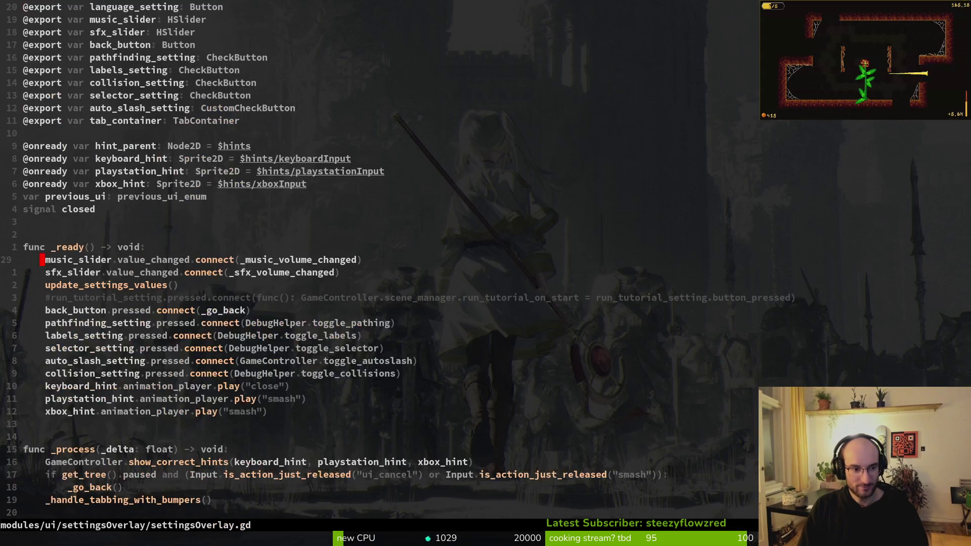
key("ctrl+d")
key("k")
key("k")
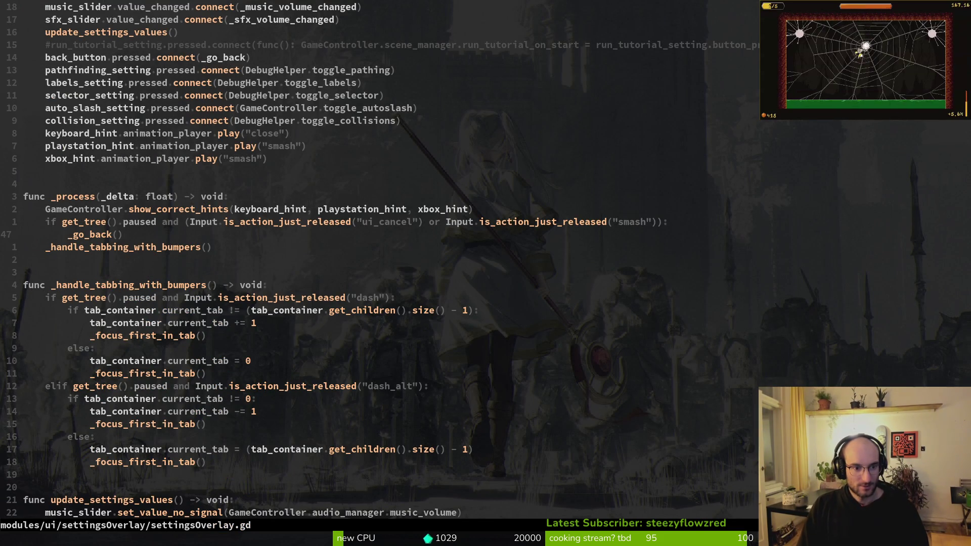
key("k")
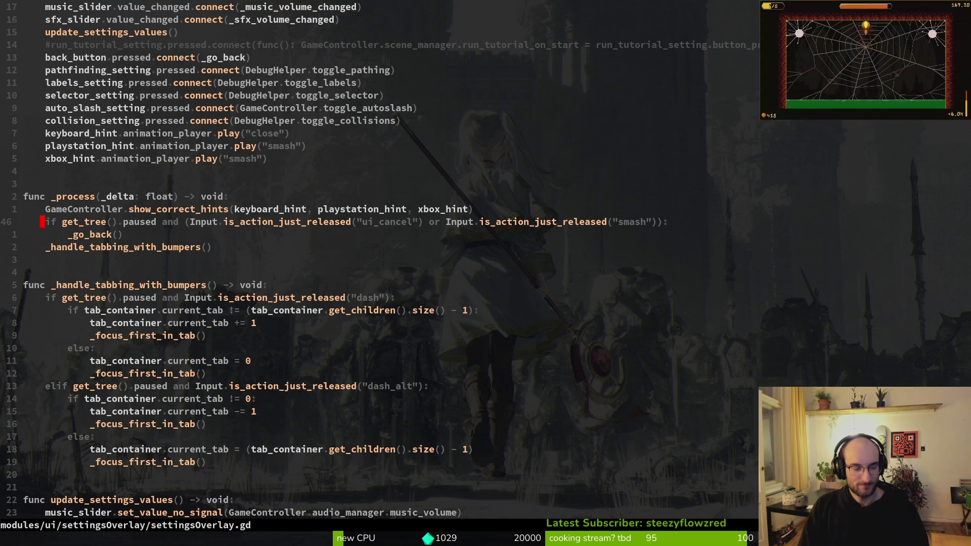
Reopen the project file finder and close it without choosing a file
key("space")
key("f")
key("f")
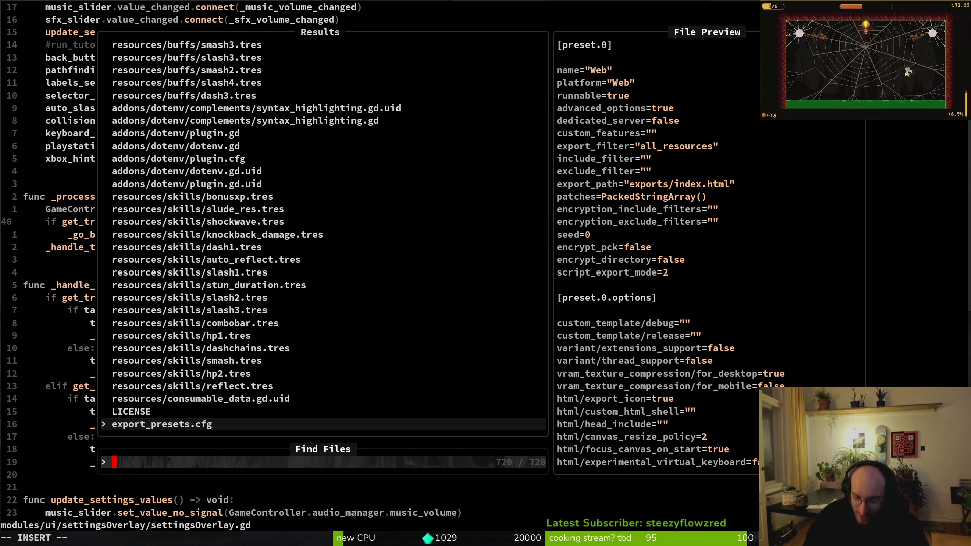
key("Escape")
Undo a stray blank line below keyboard_hint, then open player.gd
left_click(61, 135)
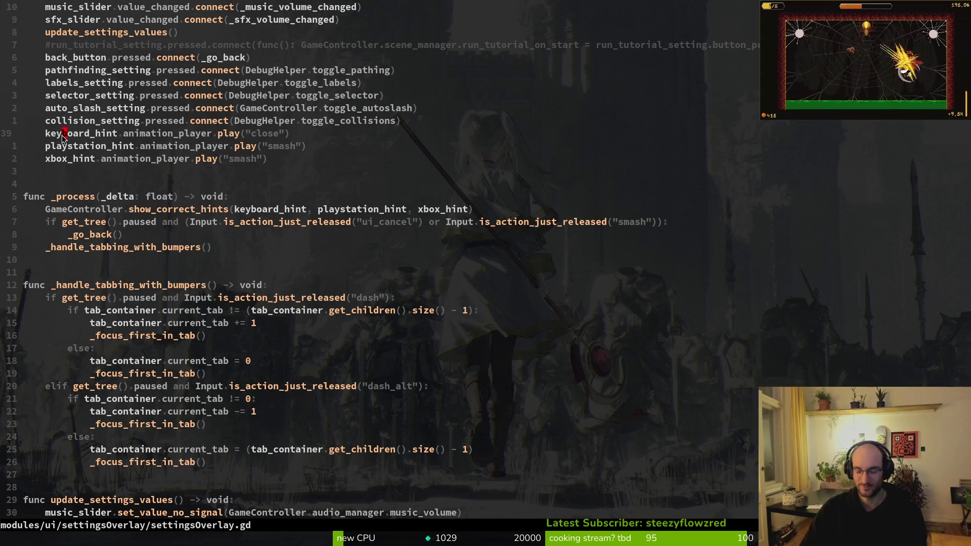
key("o")
key("Escape")
key("u")
key("space")
key("f")
key("f")
type("player")
key("Return")
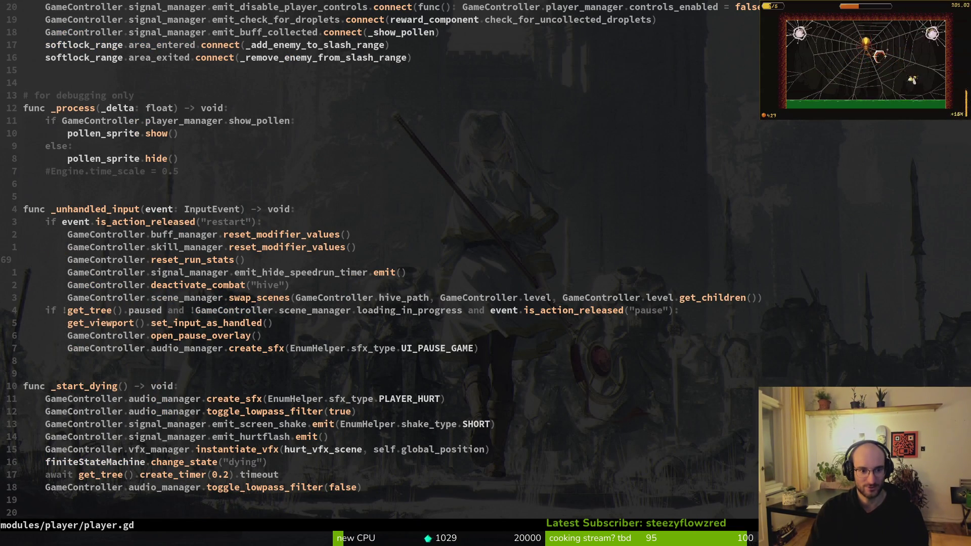
Prefix player.gd's restart check with 'DebugHelper.show_dev_level and', save, and try to quit
left_click(42, 285)
key("j")
key("k")
key("k")
key("k")
key("k")
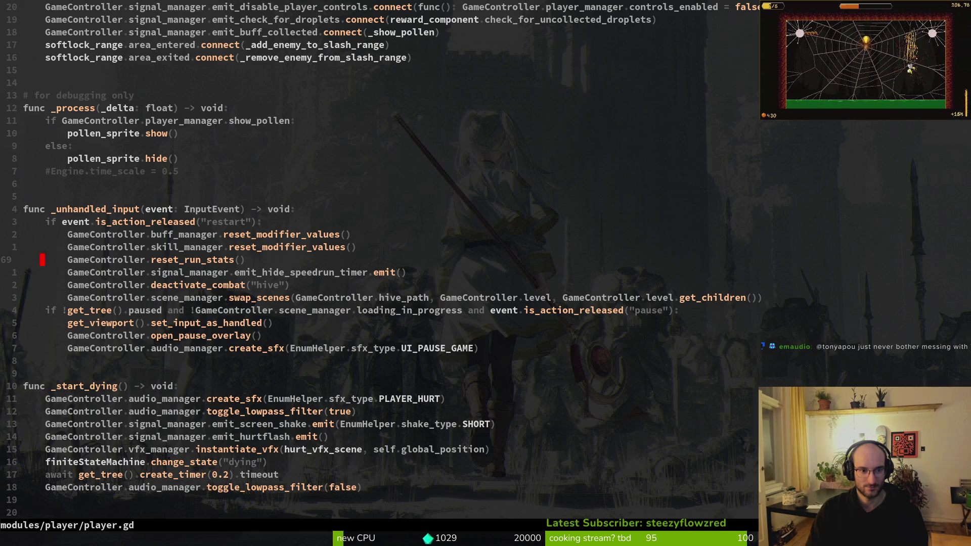
key("j")
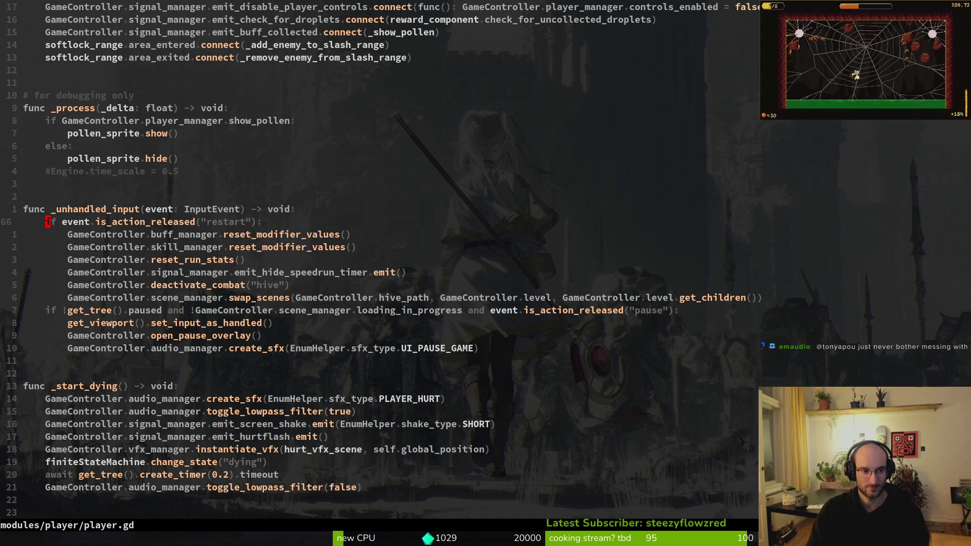
type("DebugHelper.")
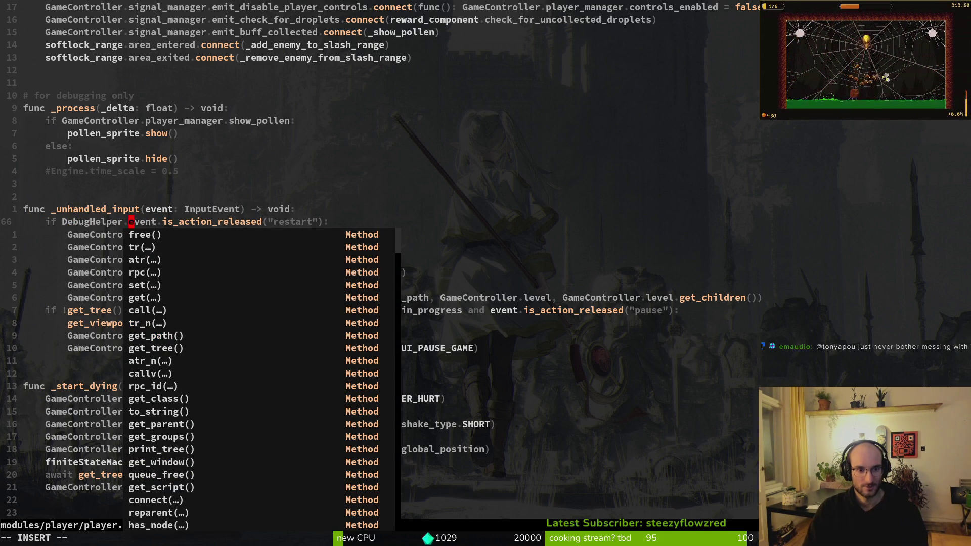
type("dev")
key("Tab")
key("Tab")
key("Return")
type("and")
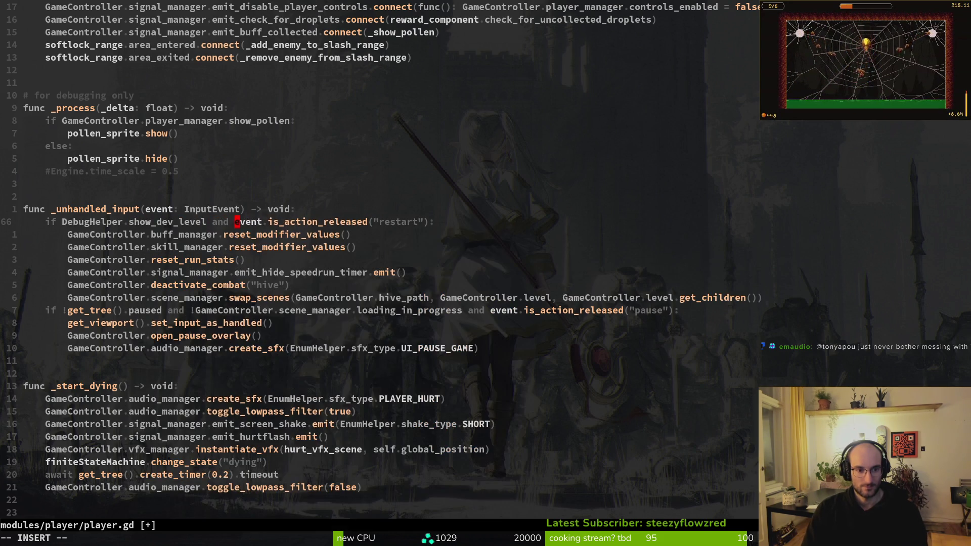
key("Escape")
type(":w")
key("Return")
type(":q")
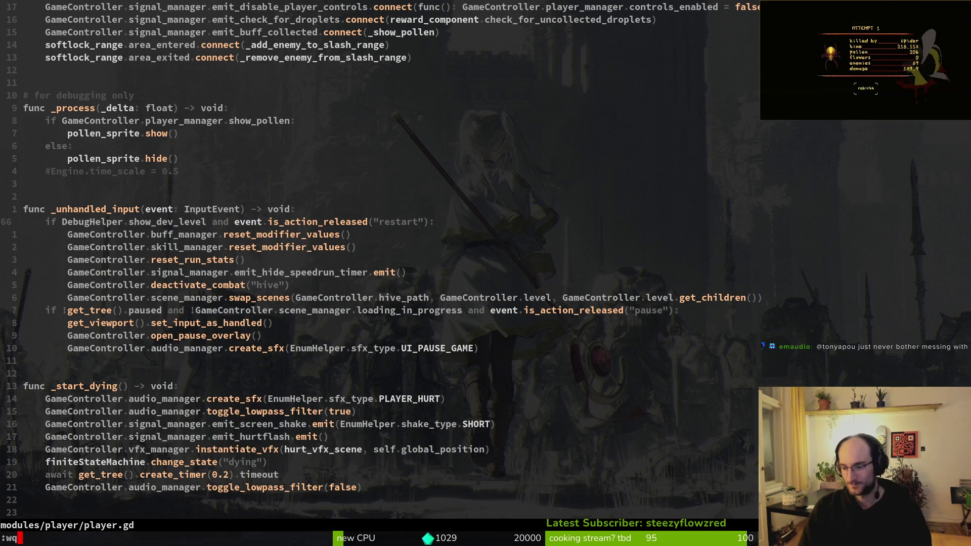
key("Return")
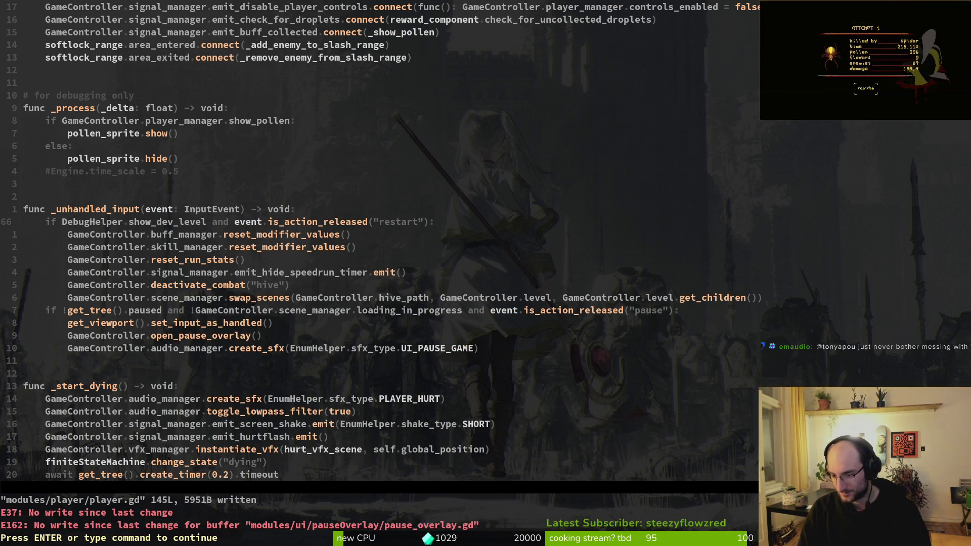
Remove the duplicated menu-music line from pause_overlay.gd and save it
key("Return")
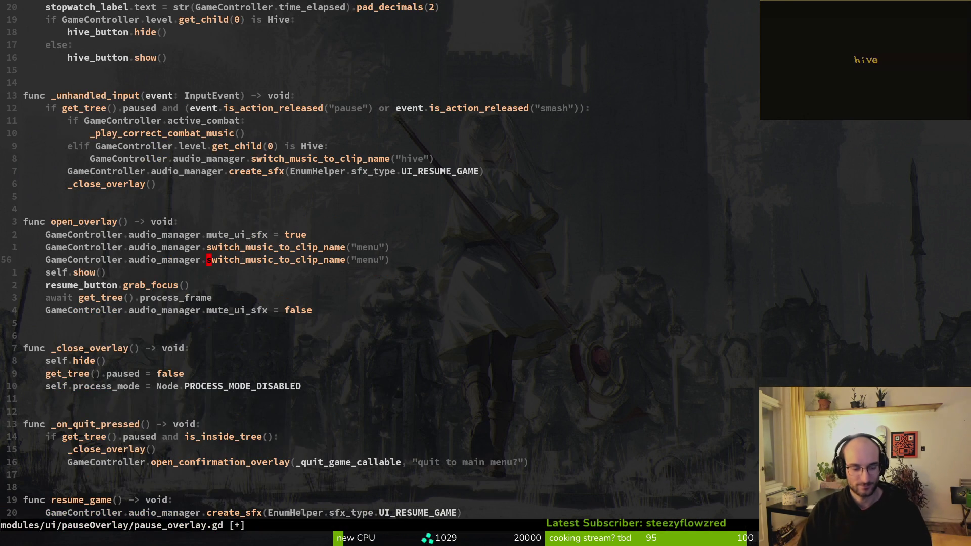
key("j")
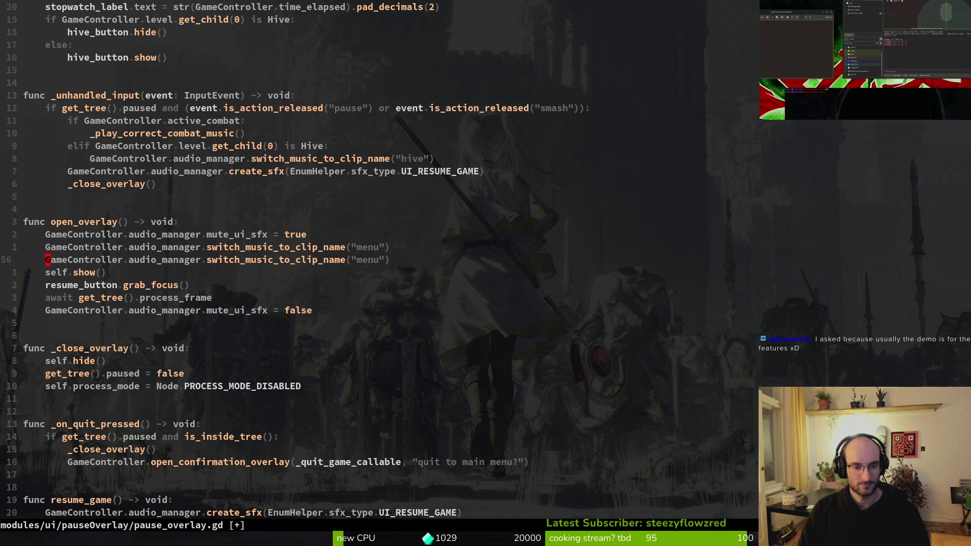
key("u")
key("u")
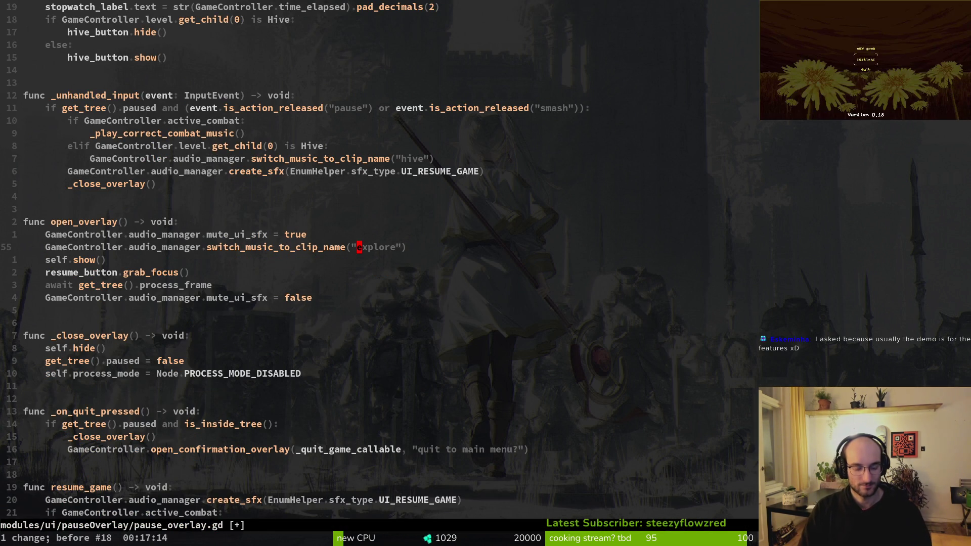
key("ctrl+r")
key("ctrl+s")
key("ctrl+r")
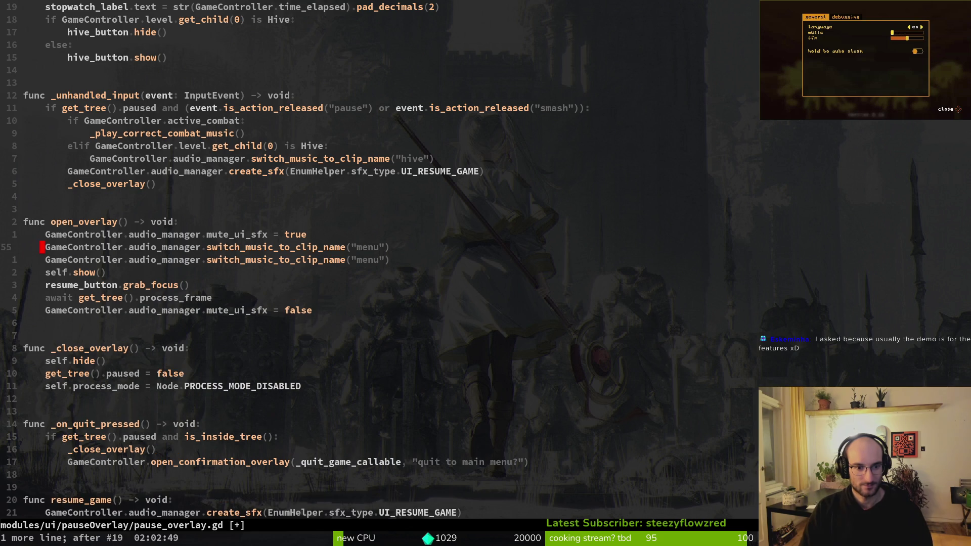
key("u")
key("ctrl+s")
key("ctrl+u")
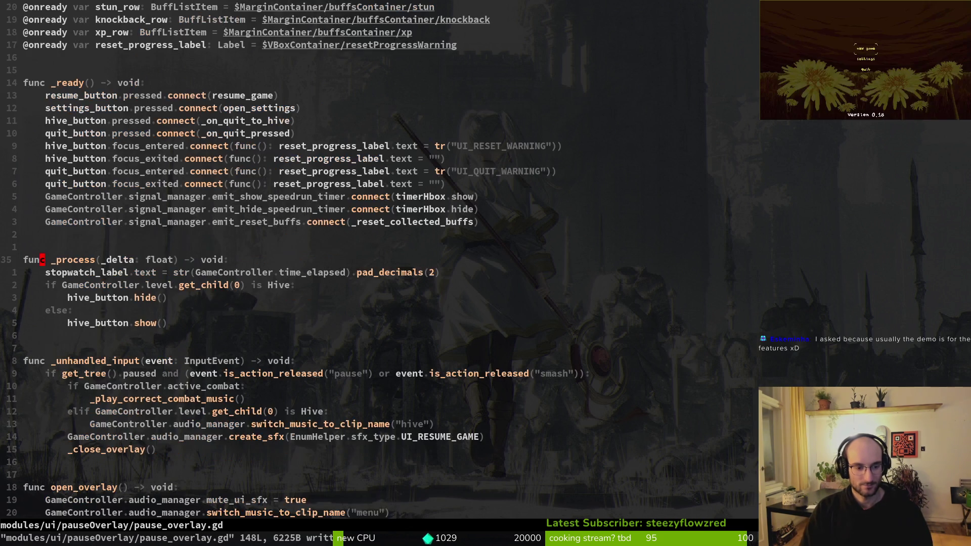
key("ctrl+d")
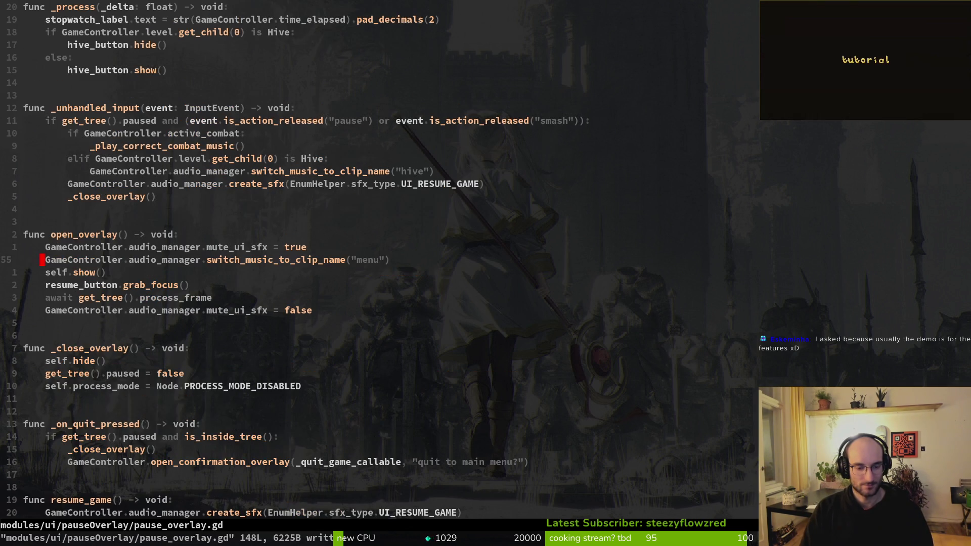
key("ctrl+r")
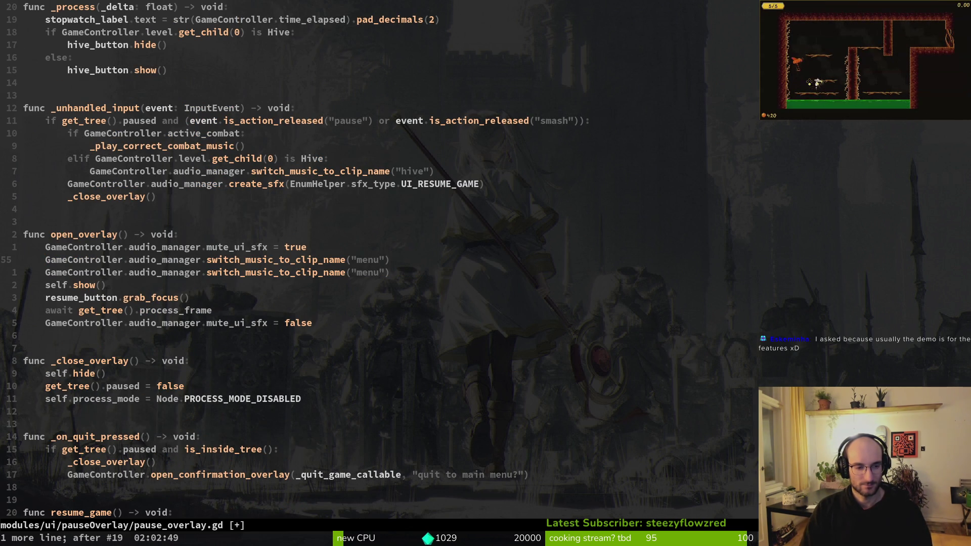
type("u:w")
key("Return")
Open audio.mananger.gd, undo the unfinished clip_name check, and save it
key("space")
key("f")
key("f")
type("audio.man")
key("Return")
key("u")
key("u")
key("u")
key("u")
key("u")
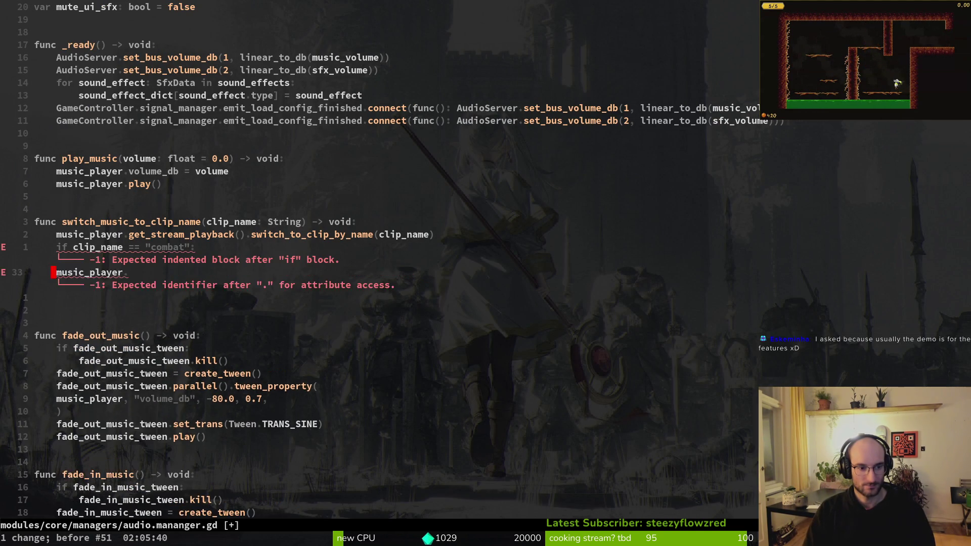
key("u")
key("u")
key("u")
key("u")
key("u")
key("u")
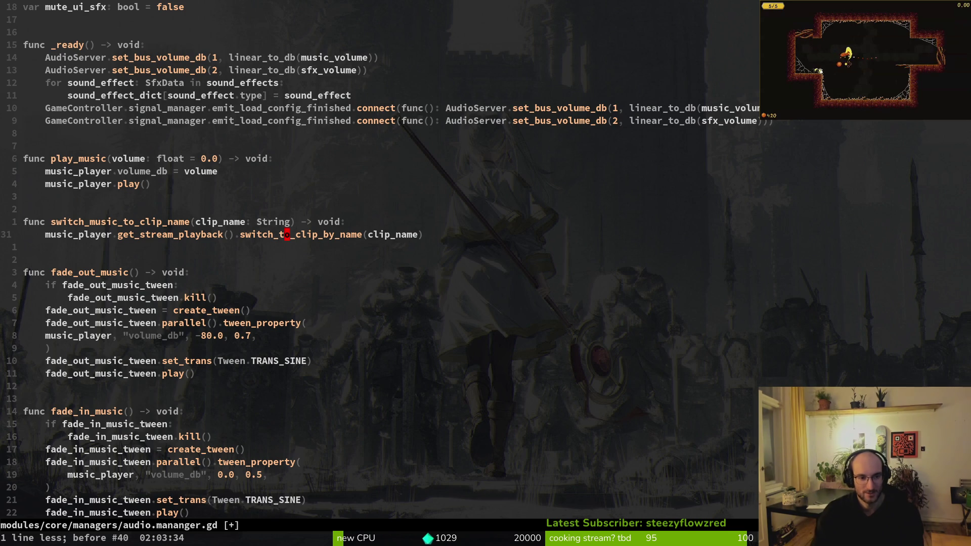
type(":w")
key("Return")
Quit Neovim and launch tig from the shell
type(":q")
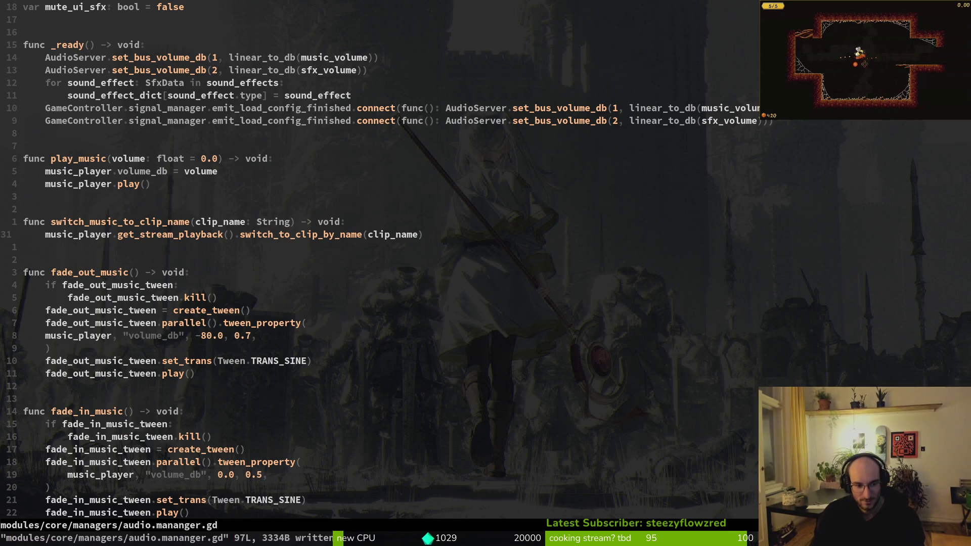
key("Return")
type("tig")
key("Return")
Run tig again, select the modified player.gd entry, quit, and switch back to Godot
type("q")
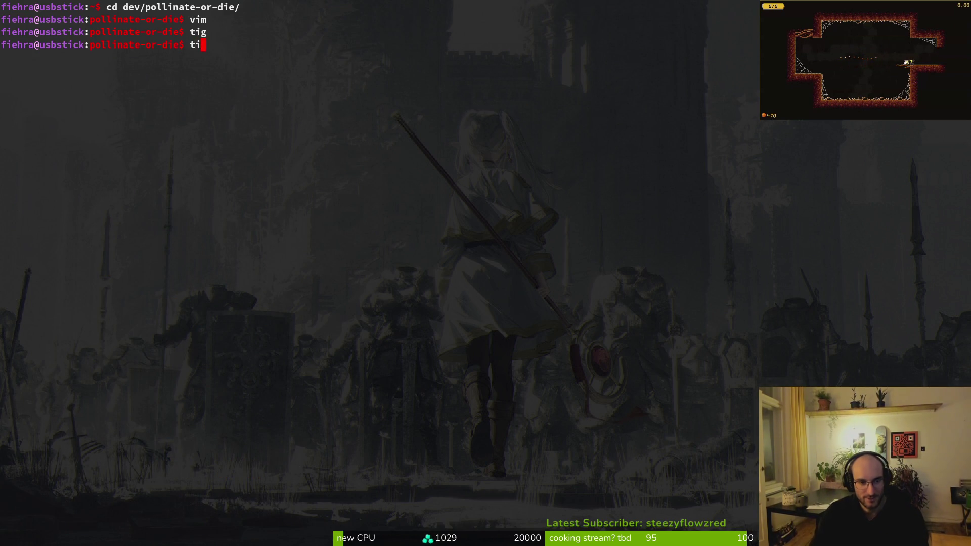
type("g")
key("Return")
key("j")
key("j")
key("q")
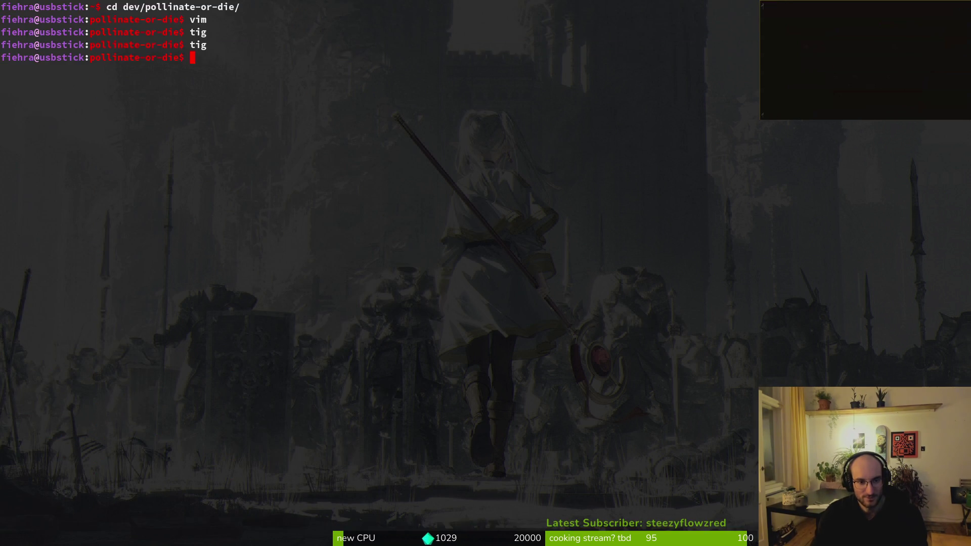
key("super+2")
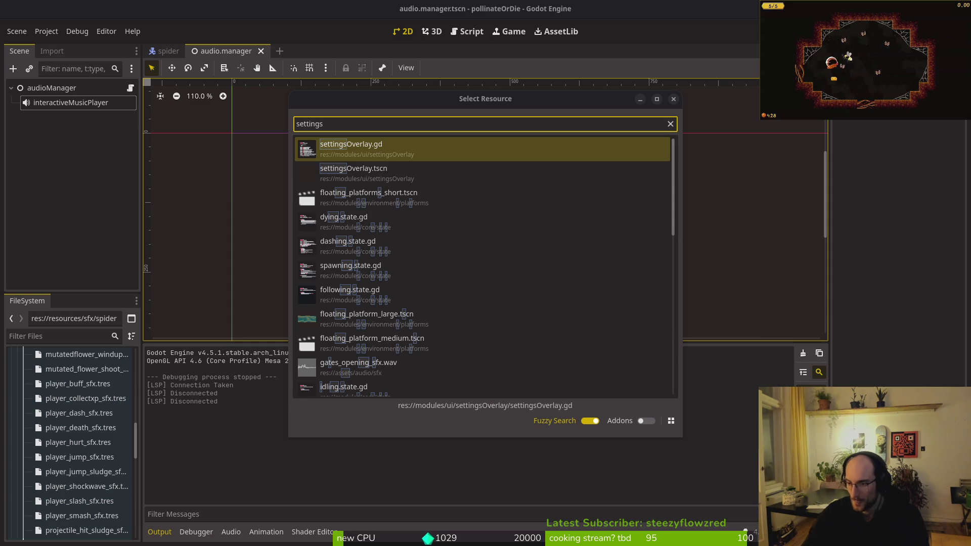
Bring up the Perplexity answer in Brave and dismiss its sign-in prompt
key("alt+Tab")
left_click(454, 351)
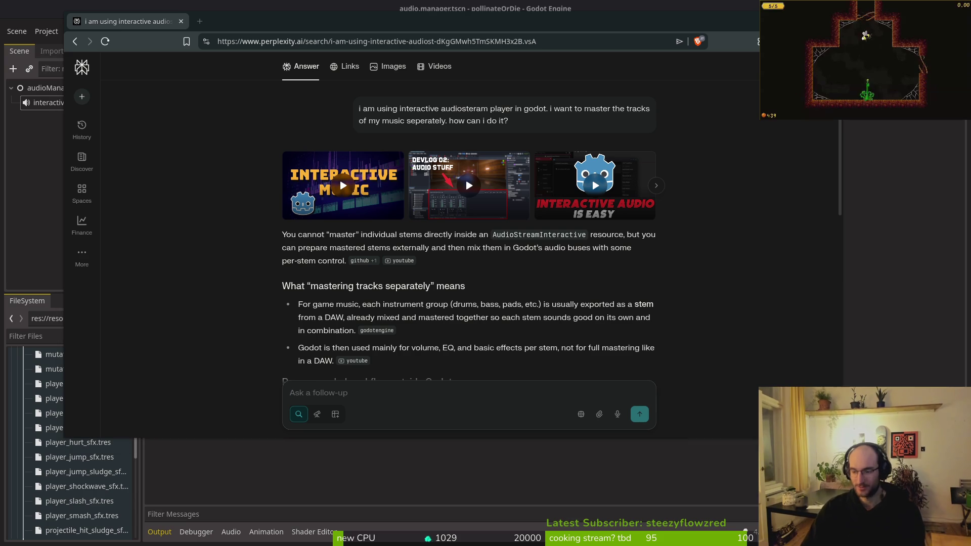
Launch Neovim in the terminal, reopen settingsOverlay.gd and put the cursor on the xbox_hint line
key("super+2")
key("Return")
type("detting")
key("Return")
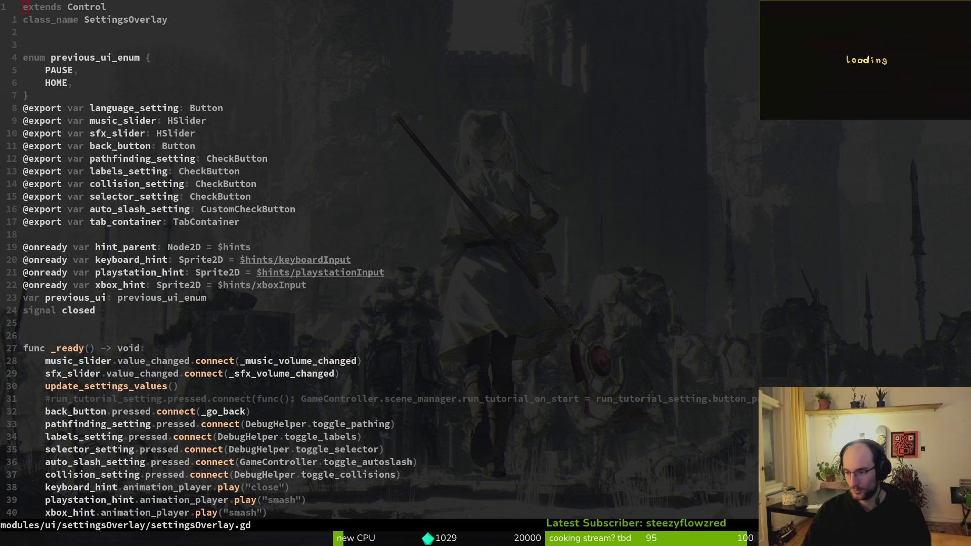
left_click(562, 286)
Open hive.gd and yank the three-line show_dev_level dev_portal block
key("ctrl+p")
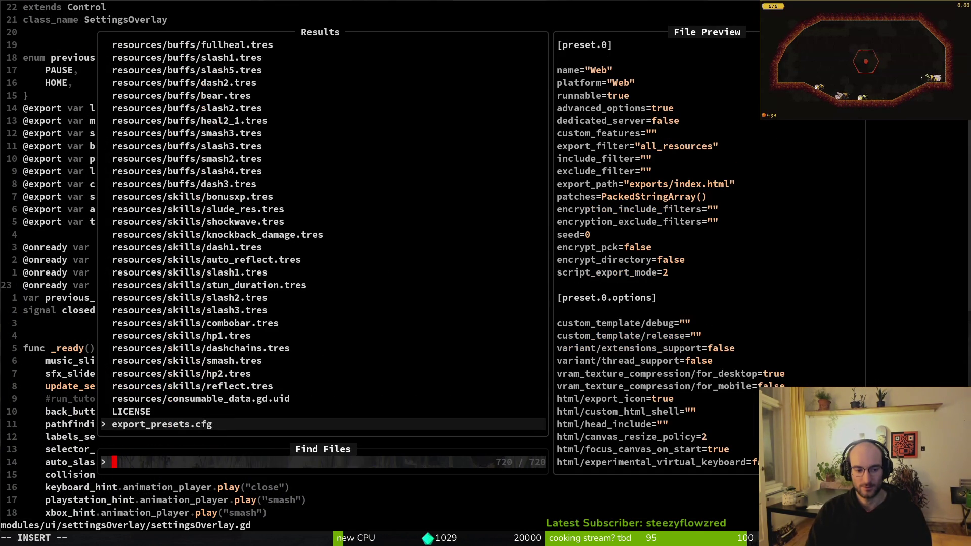
type("hive")
key("Return")
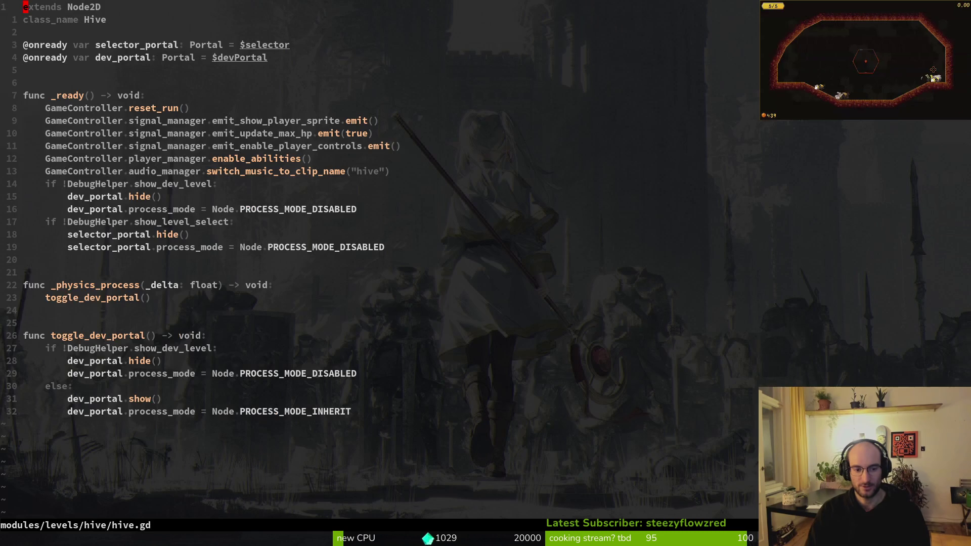
key("j")
key("j")
key("j")
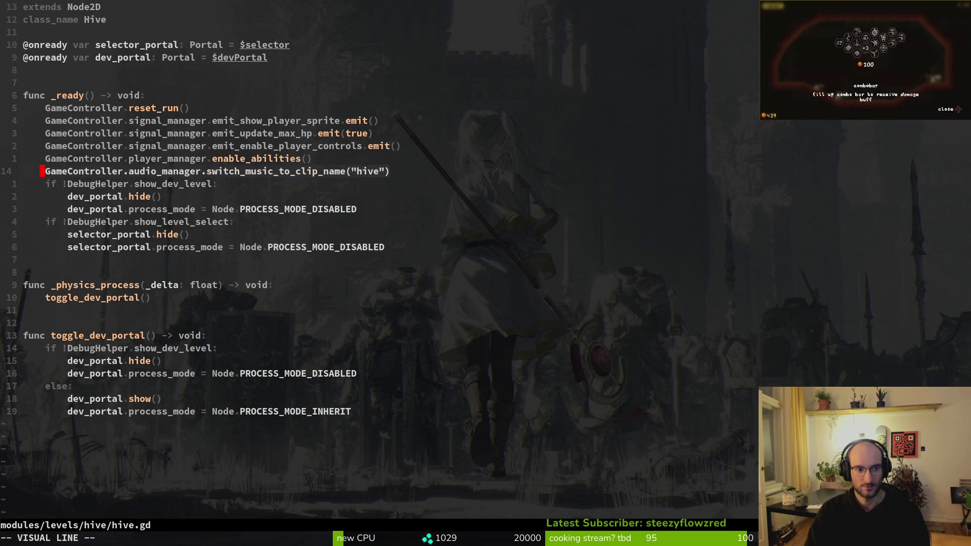
key("j")
key("shift+v")
key("j")
key("j")
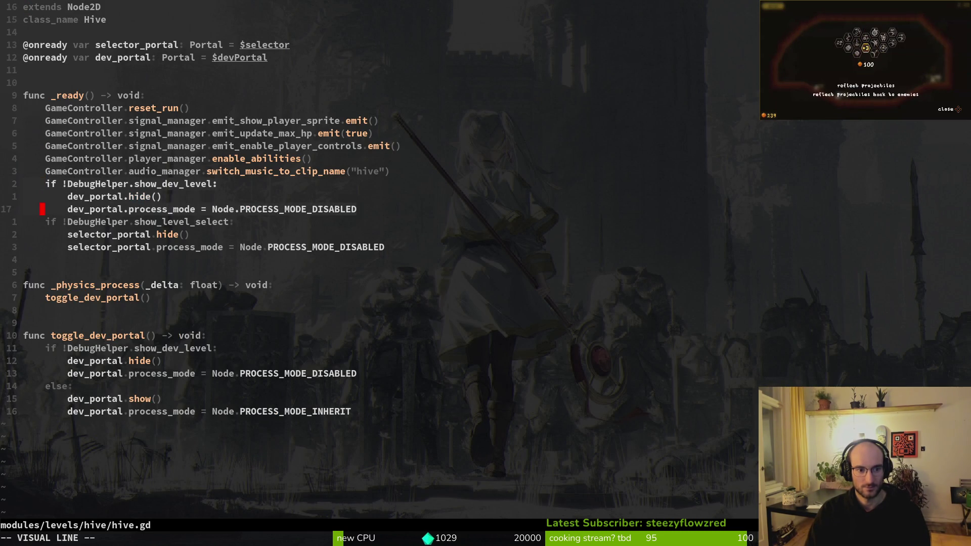
key("y")
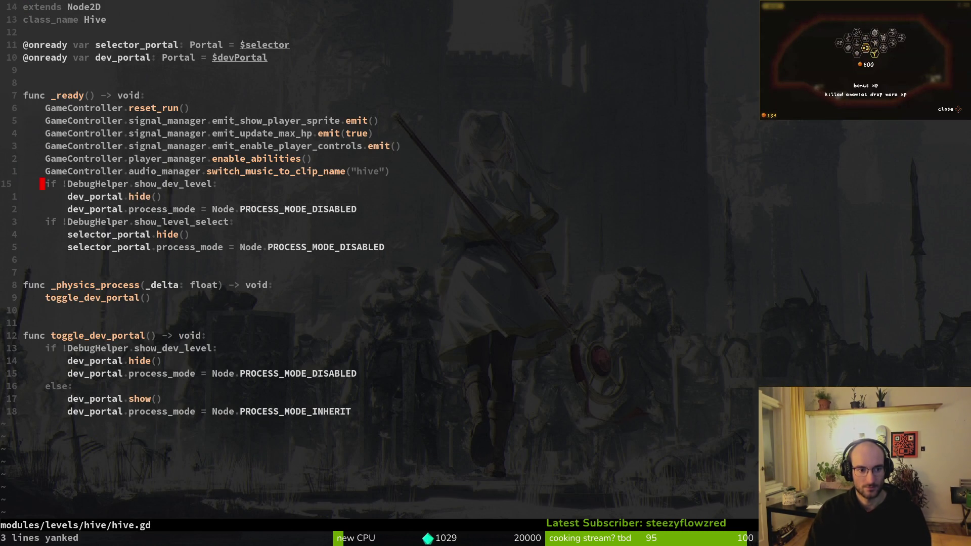
Paste the dev_portal block into settingsOverlay.gd's _ready, below the xbox_hint animation call
key("ctrl+6")
key("ctrl+6")
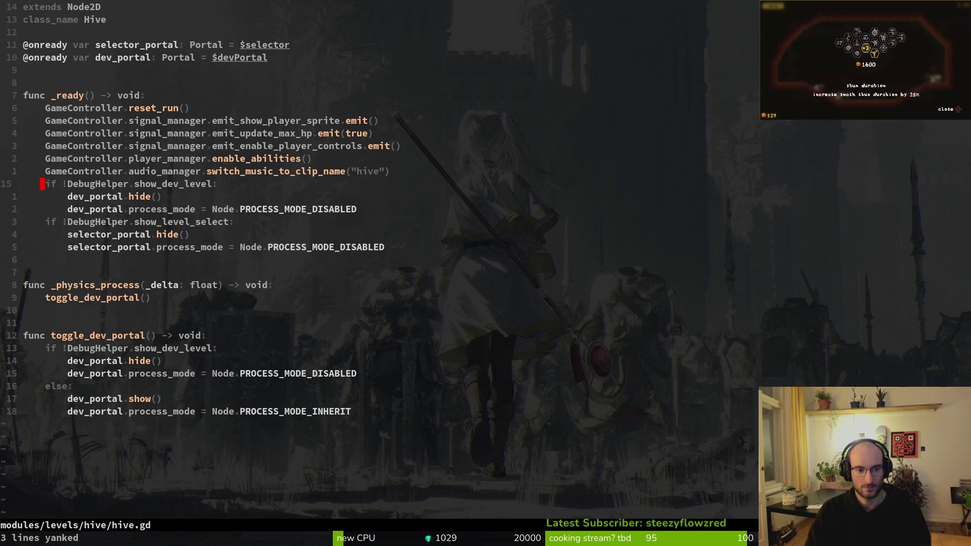
key("ctrl+6")
key("space")
key("f")
key("f")
type("settov")
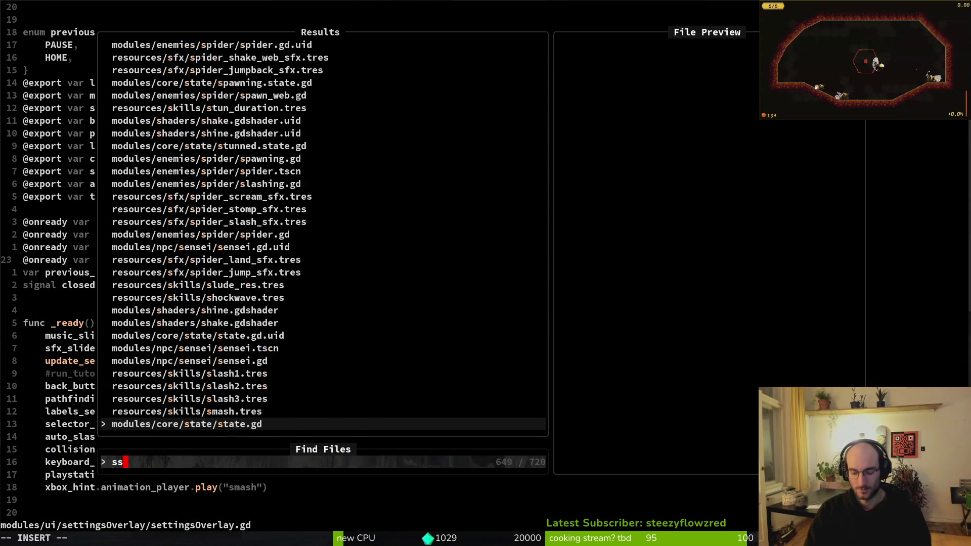
key("Return")
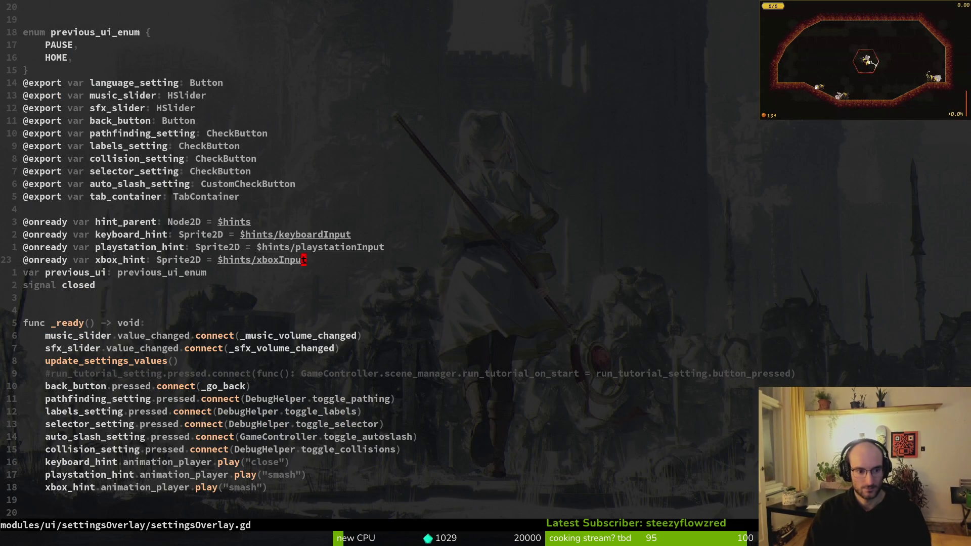
key("ctrl+d")
key("k")
key("k")
key("p")
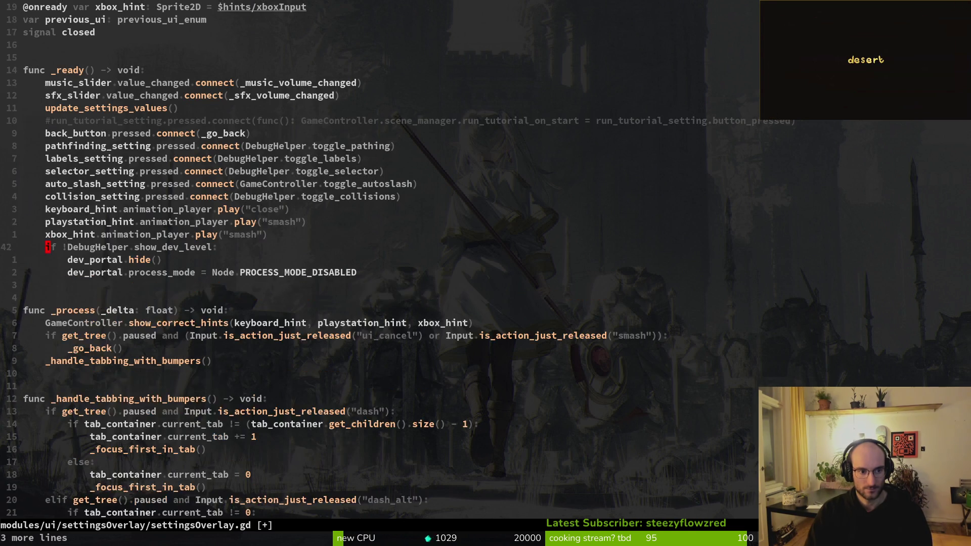
Move to the blank line after the exports, then switch over to the Godot editor
left_click(58, 6)
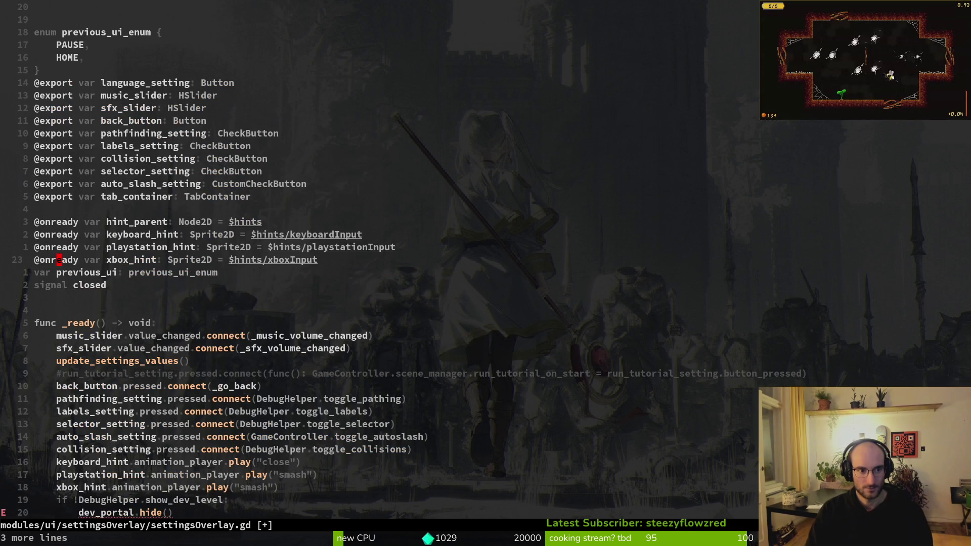
key("k")
key("k")
key("k")
key("k")
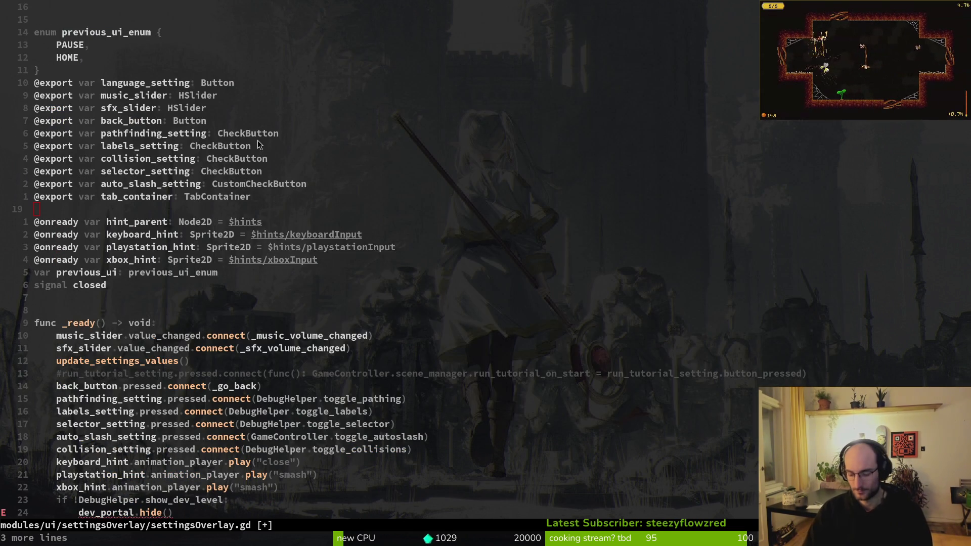
key("super+w")
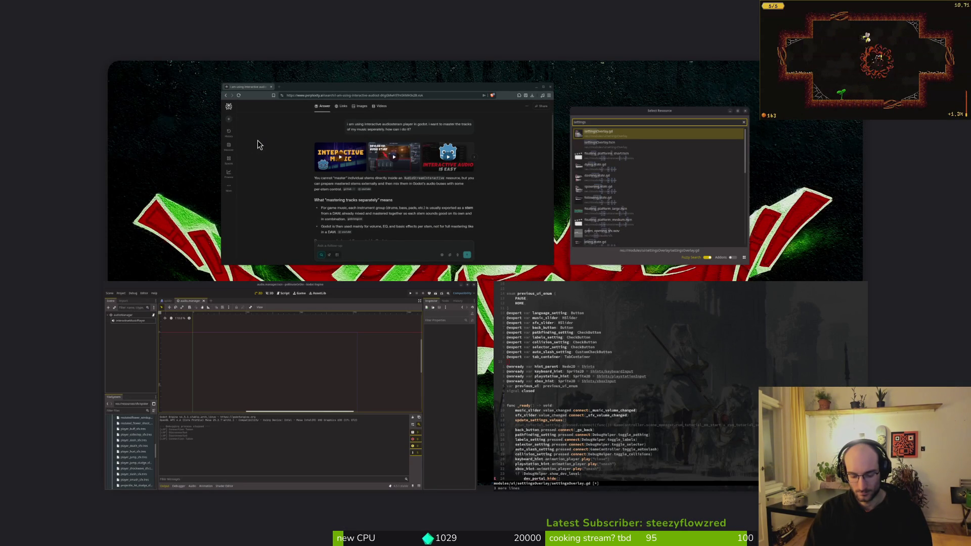
key("Escape")
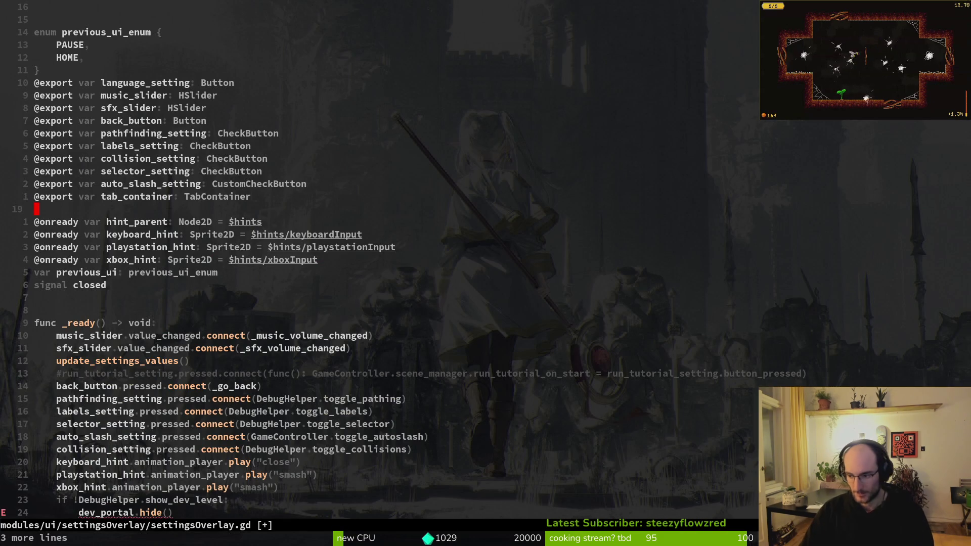
key("alt+Tab")
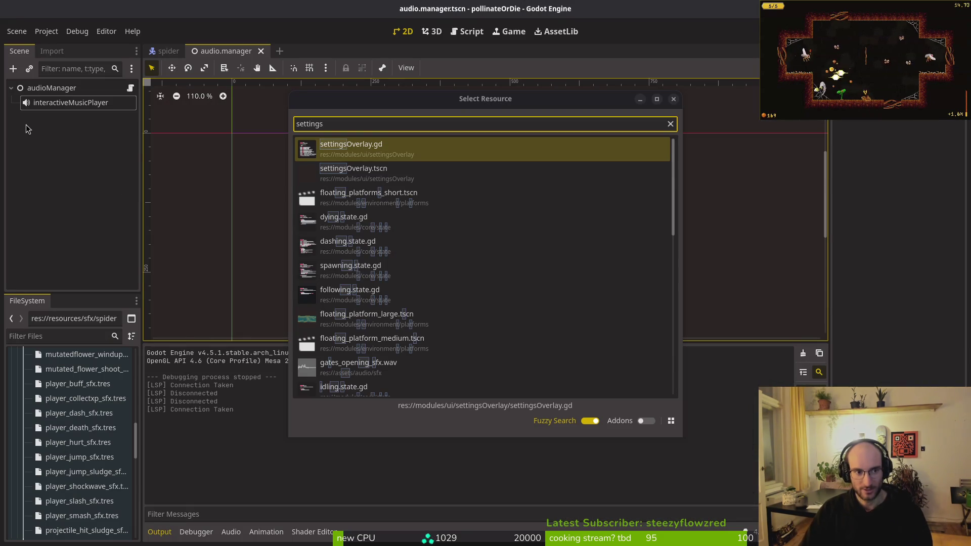
Open the settingsOverlay.tscn scene through Quick Open
left_click(672, 100)
key("alt+shift+o")
type("settingover")
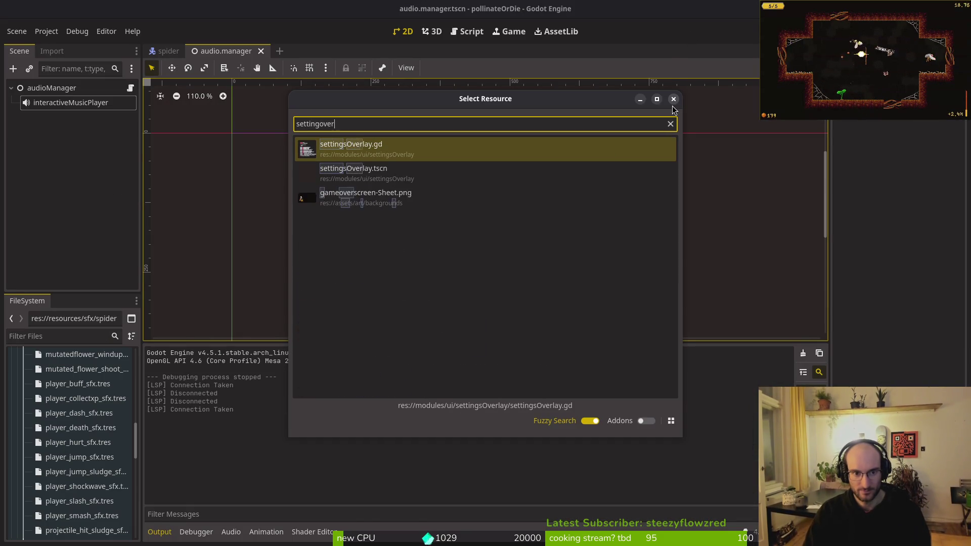
left_click(672, 105)
key("alt+shift+o")
type("setiv")
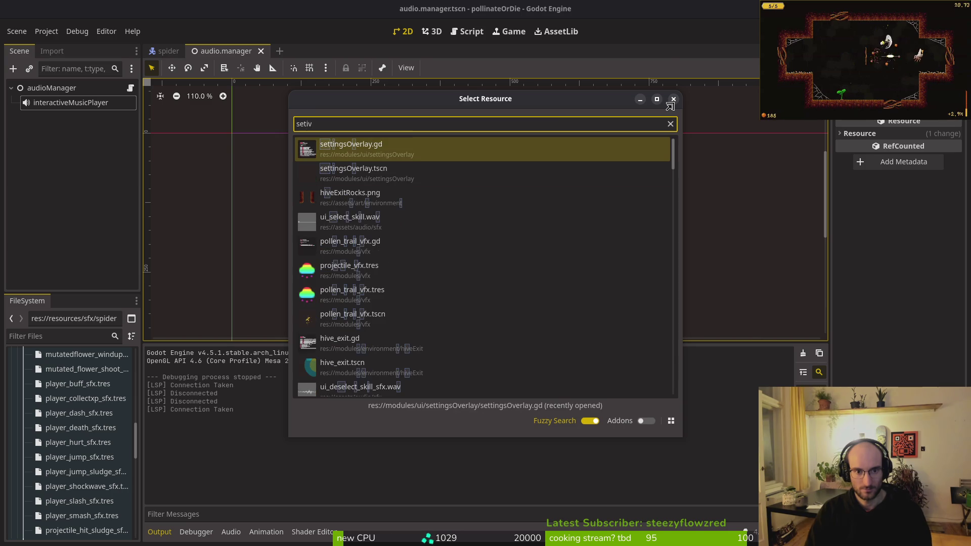
key("Down")
key("Return")
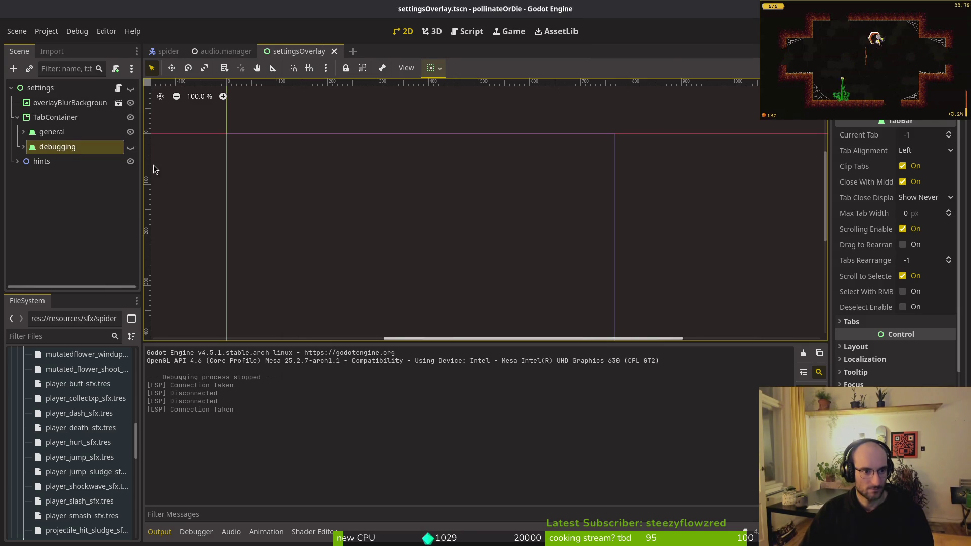
Cut the debugging tab node out of the TabContainer and select the root node
left_click(91, 146)
key("ctrl+x")
left_click(18, 117)
left_click(354, 193)
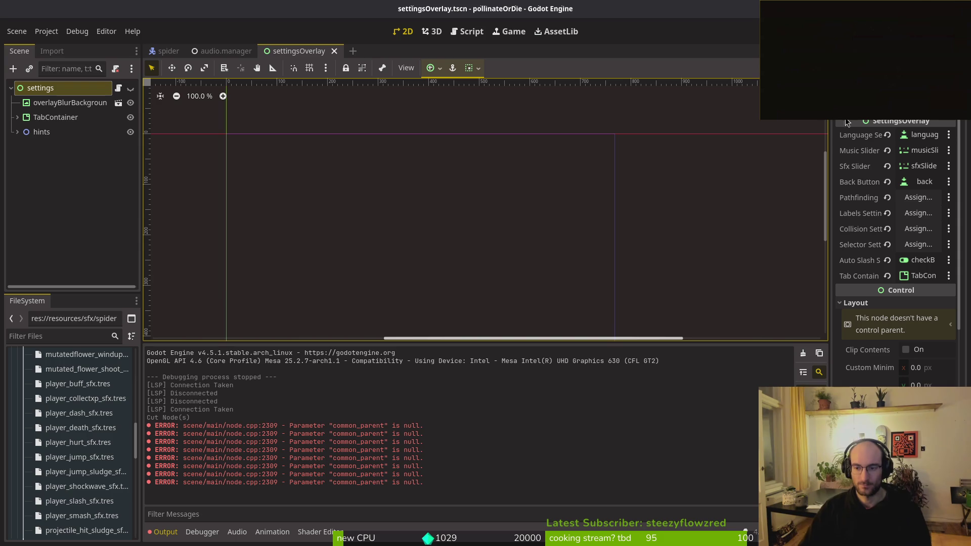
Briefly bring up Neovim's file finder, close it, and return to Godot
key("alt+Tab")
key("space")
key("f")
key("f")
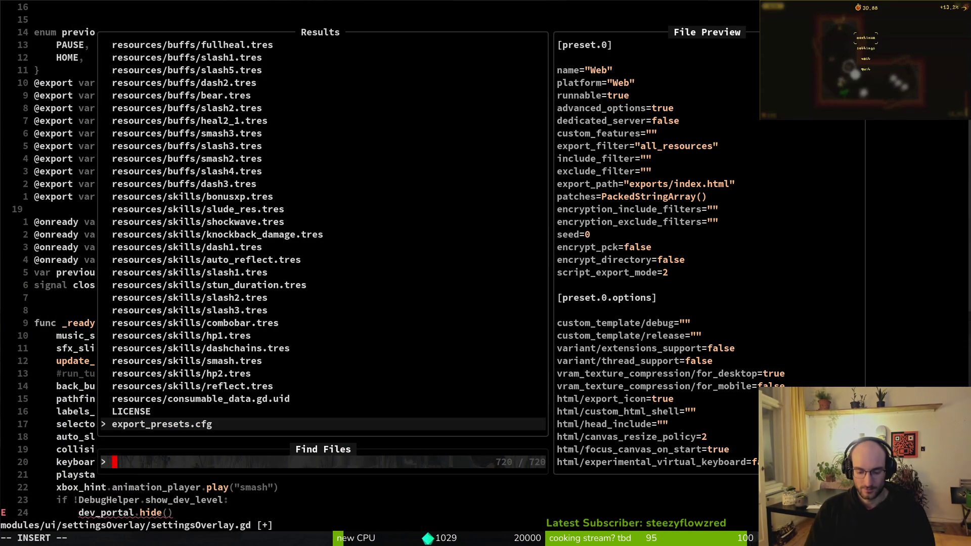
key("Escape")
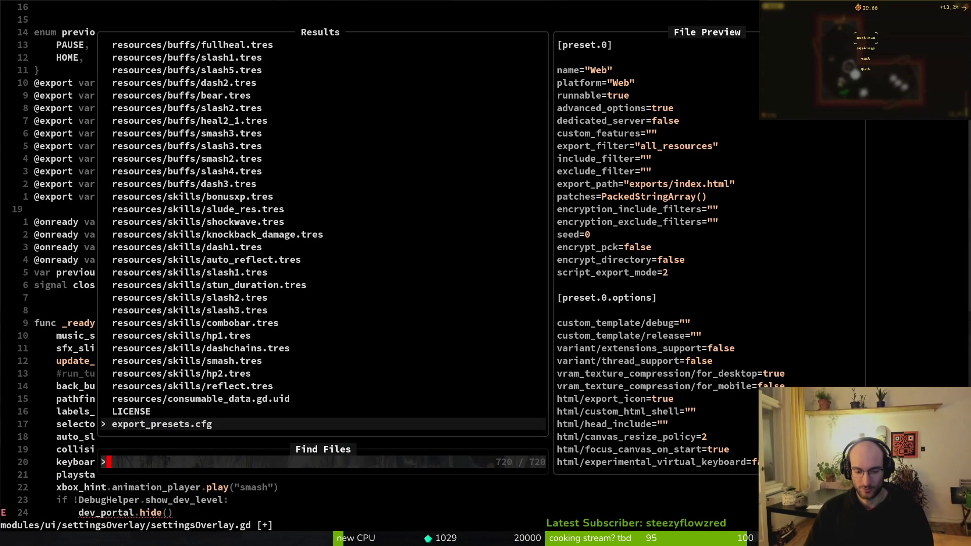
key("alt+Tab")
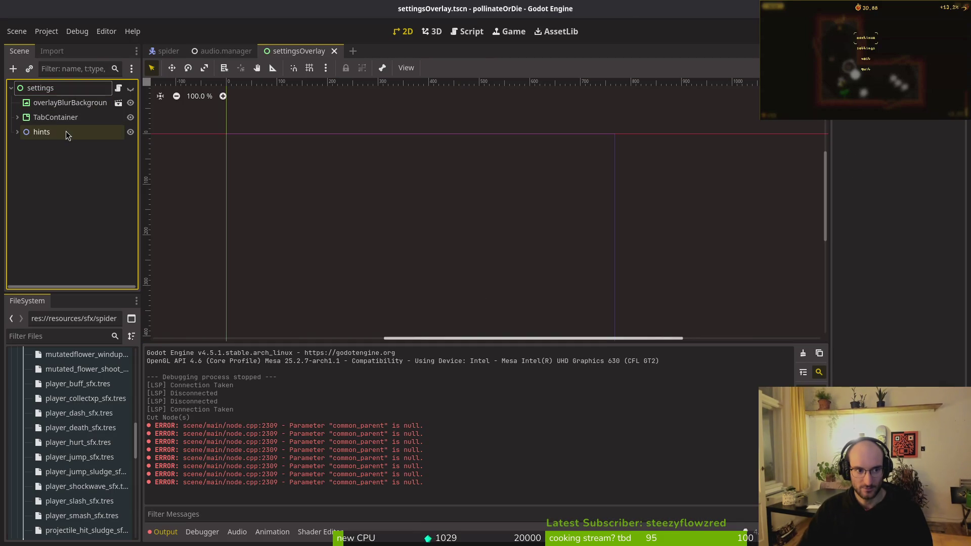
Create a new scene with a user-interface Control root named debugOverlay
left_click(23, 34)
left_click(30, 46)
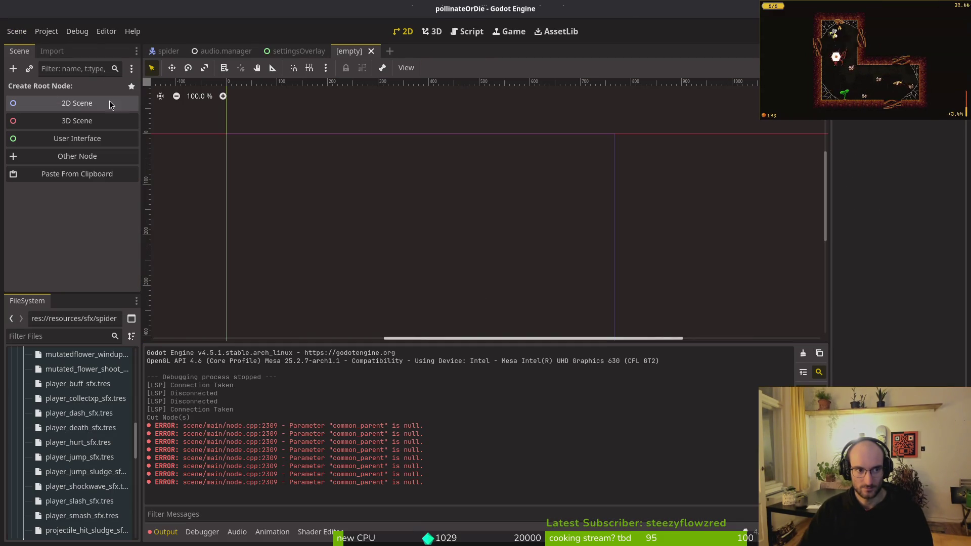
left_click(298, 50)
left_click(362, 51)
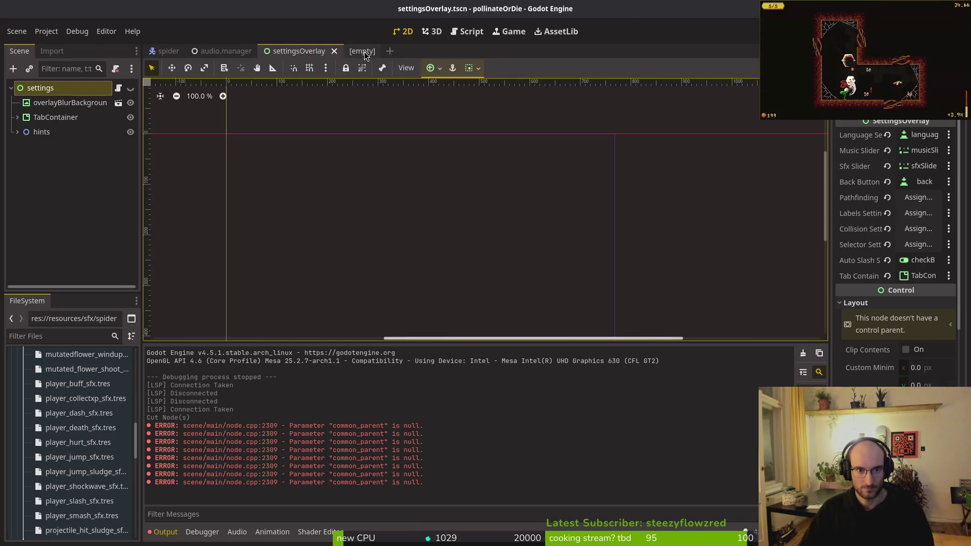
left_click(76, 137)
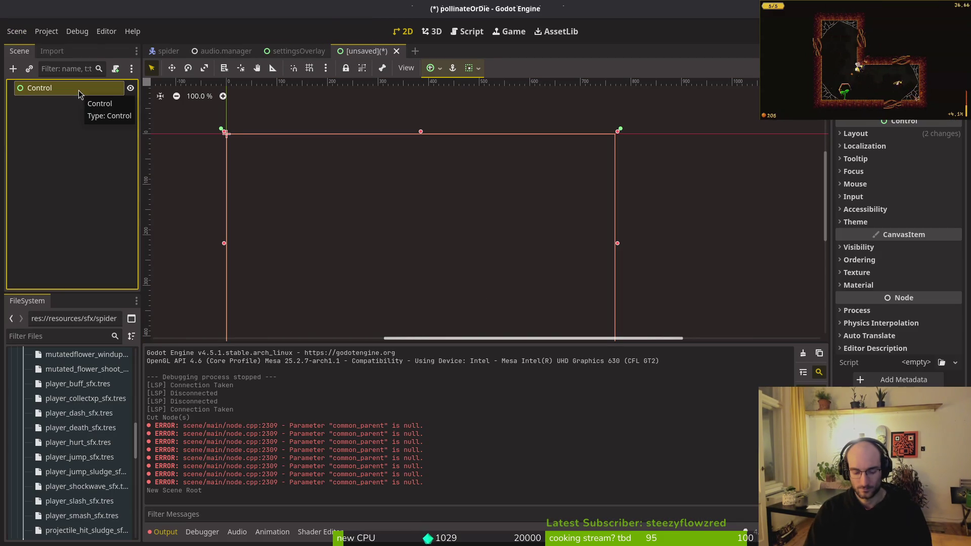
double_click(78, 90)
type("debh")
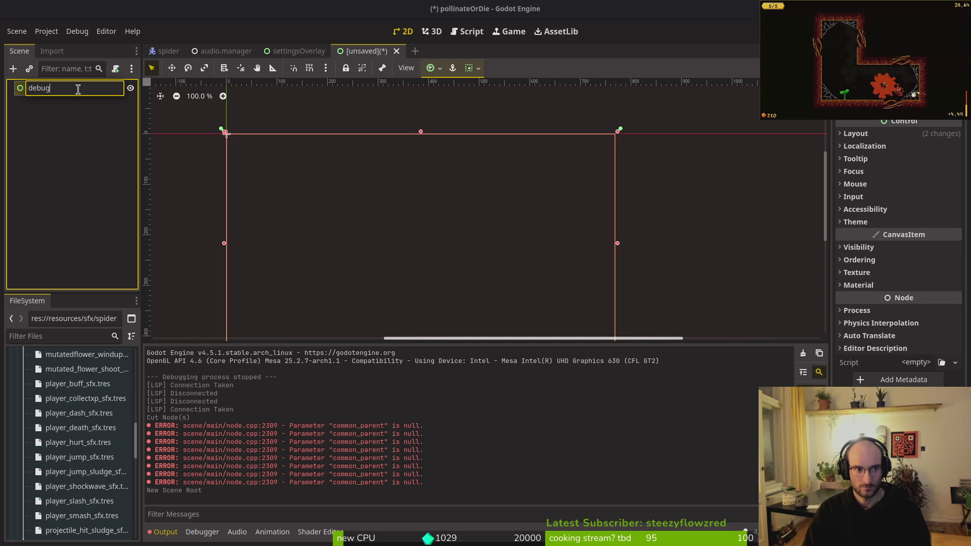
type("lay")
key("Return")
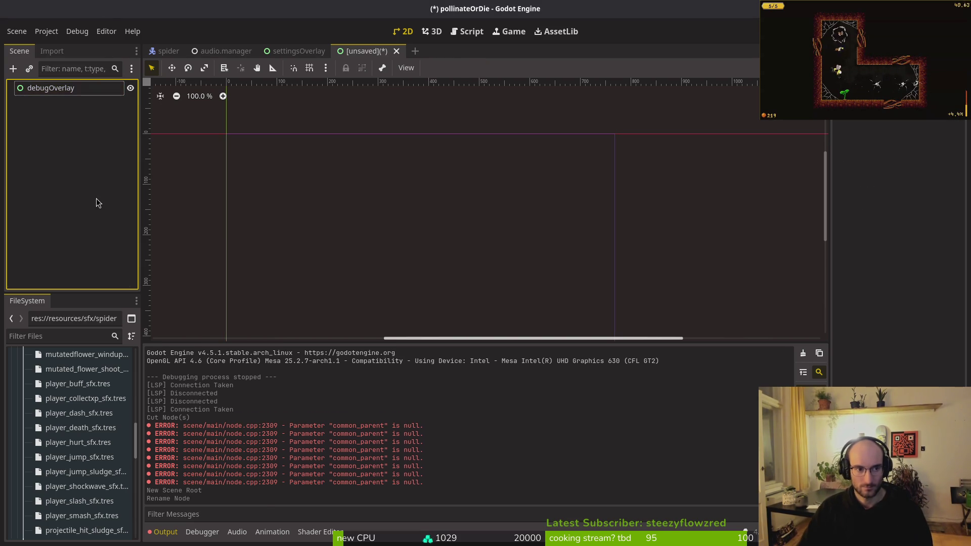
Paste the cut debugging nodes and a copy of settingsOverlay's TabContainer into debugOverlay
key("ctrl+v")
left_click(298, 51)
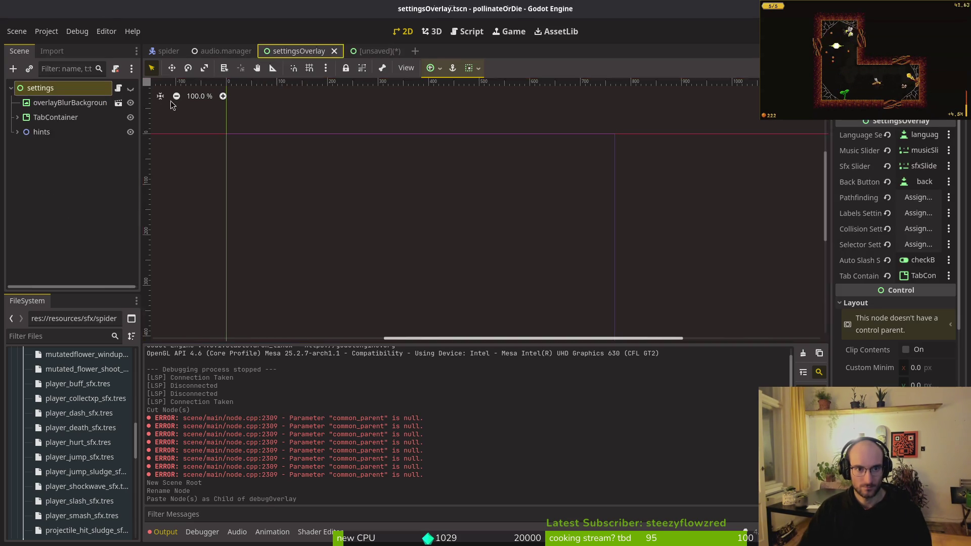
left_click(46, 117)
left_click(366, 51)
left_click(57, 89)
key("ctrl+v")
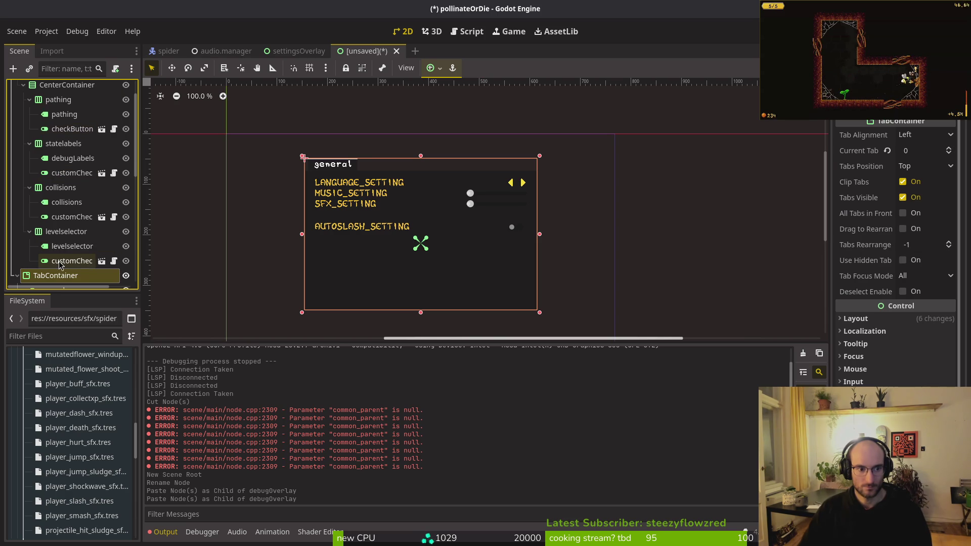
Inspect the pasted general tab's nodes, then collapse the general branch
scroll(57, 252, "down", 3)
left_click(55, 104)
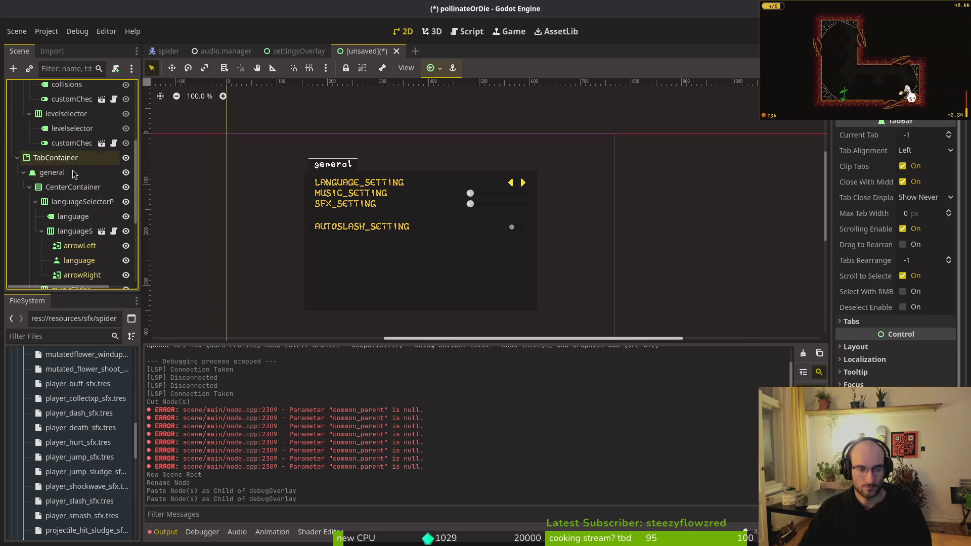
scroll(86, 217, "down", 5)
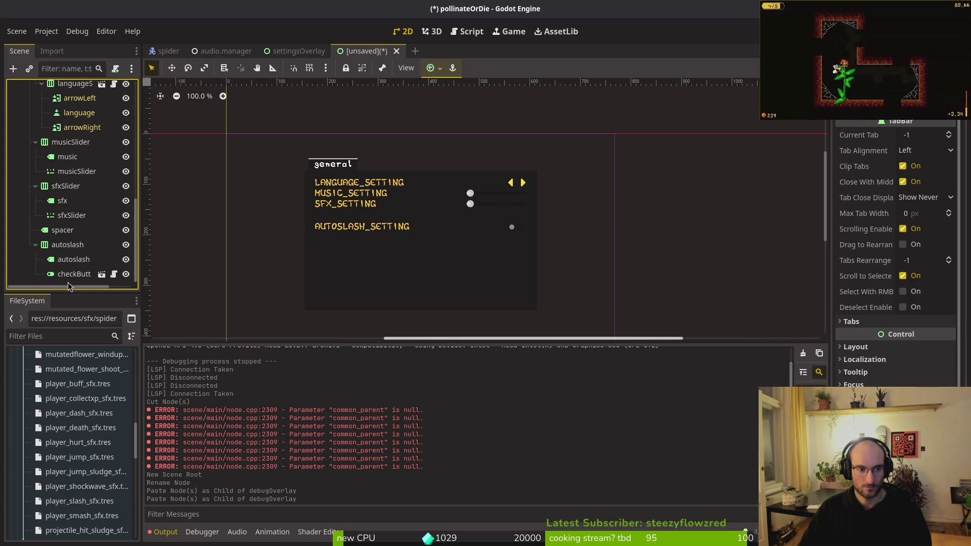
left_click(65, 252, "shift")
scroll(62, 263, "up", 5)
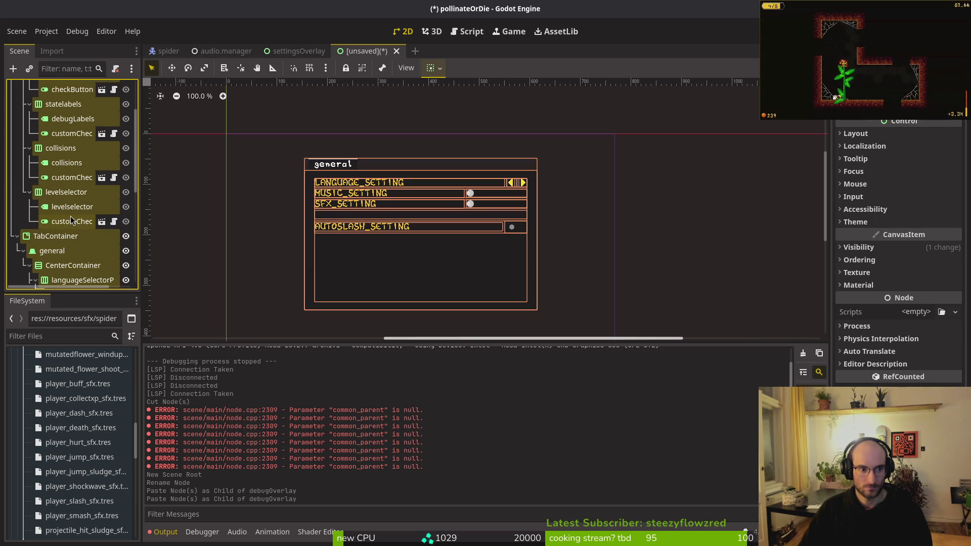
left_click(57, 226)
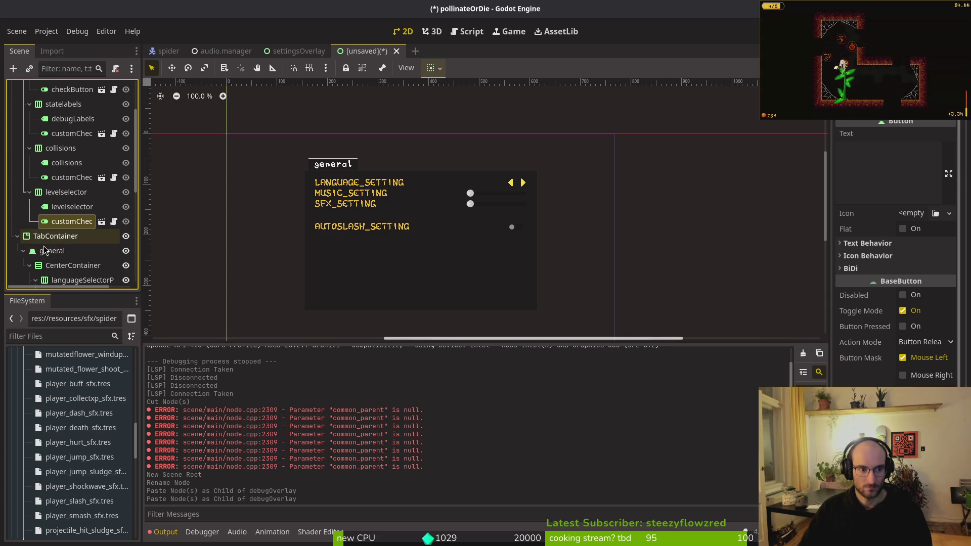
left_click(23, 251)
Multi-select the debugging node and its children and drag them into the TabContainer
scroll(66, 238, "up", 2)
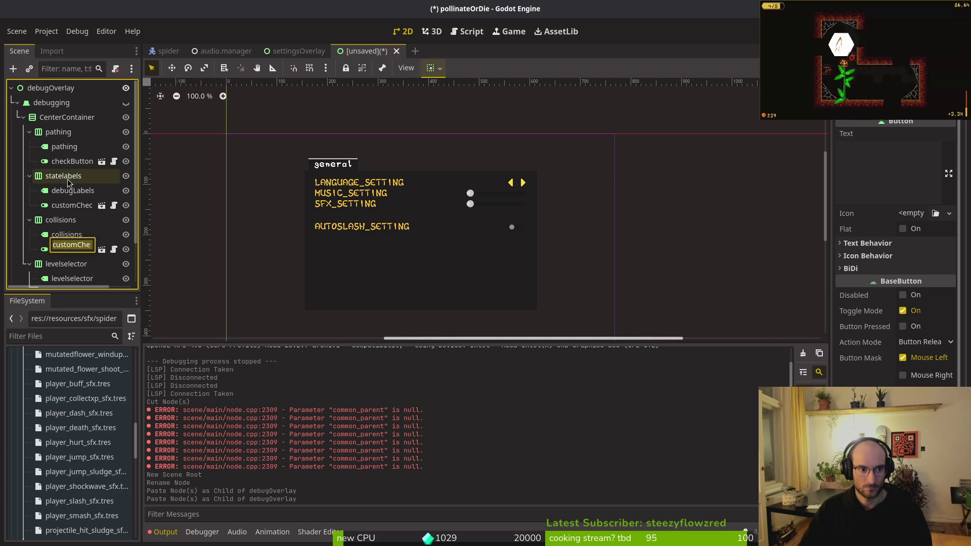
left_click(55, 119)
scroll(50, 121, "down", 1)
scroll(51, 122, "up", 1)
left_click(51, 103)
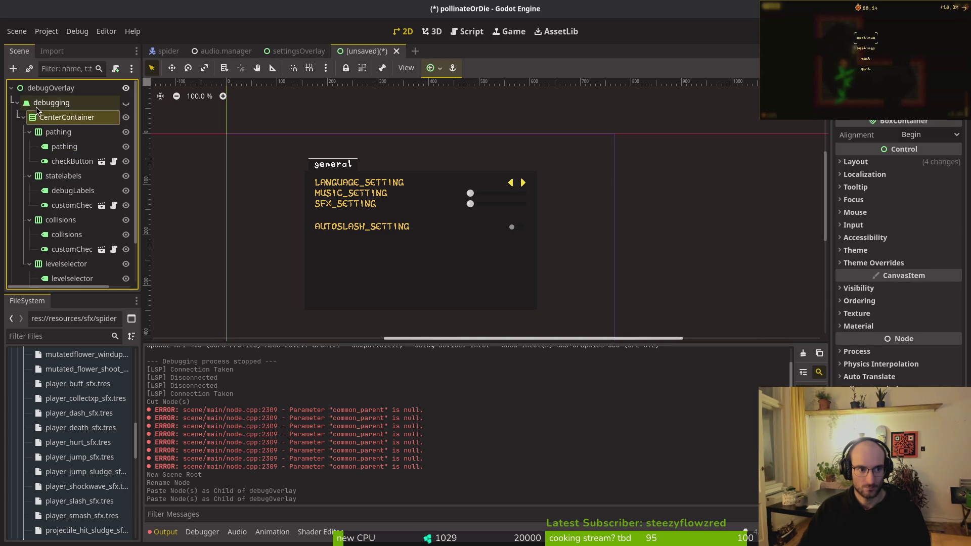
scroll(53, 129, "down", 2)
left_click(61, 244, "shift")
left_click_drag(61, 244, 51, 263)
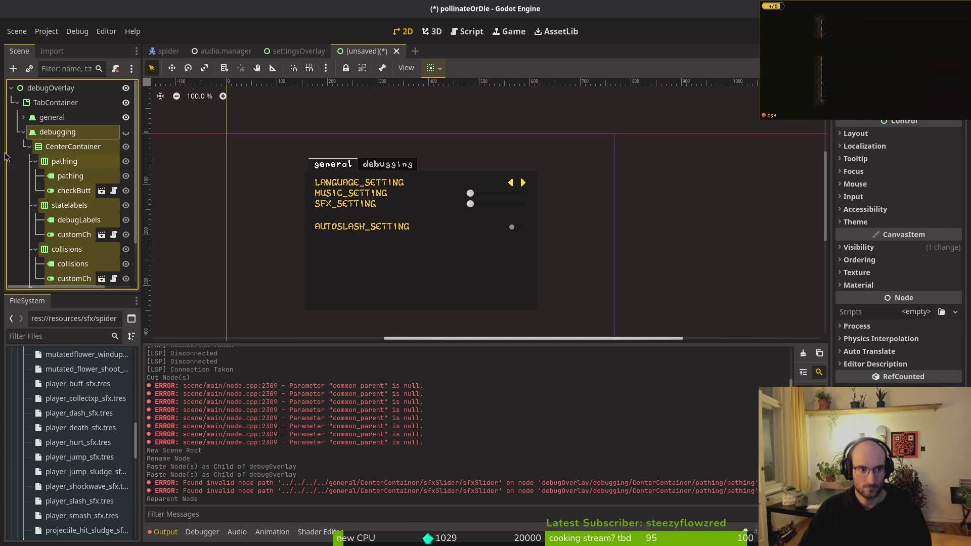
Collapse the branches and delete the general tab node from the TabContainer
left_click(23, 131)
left_click(23, 117)
left_click(22, 117)
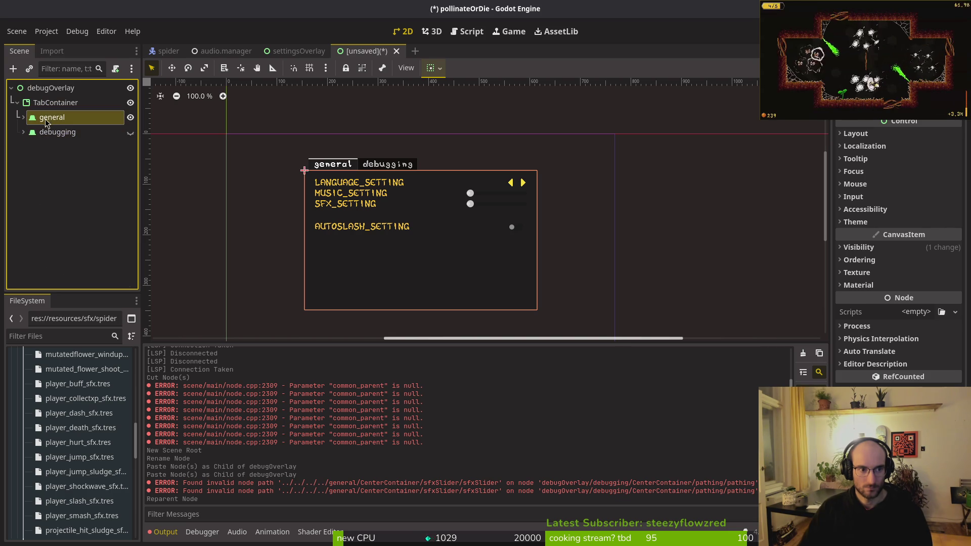
left_click(49, 121)
key("Delete")
Confirm the deletion and save the scene as debug_overlay.tscn in a new modules/ui/debugOverlay folder
key("Return")
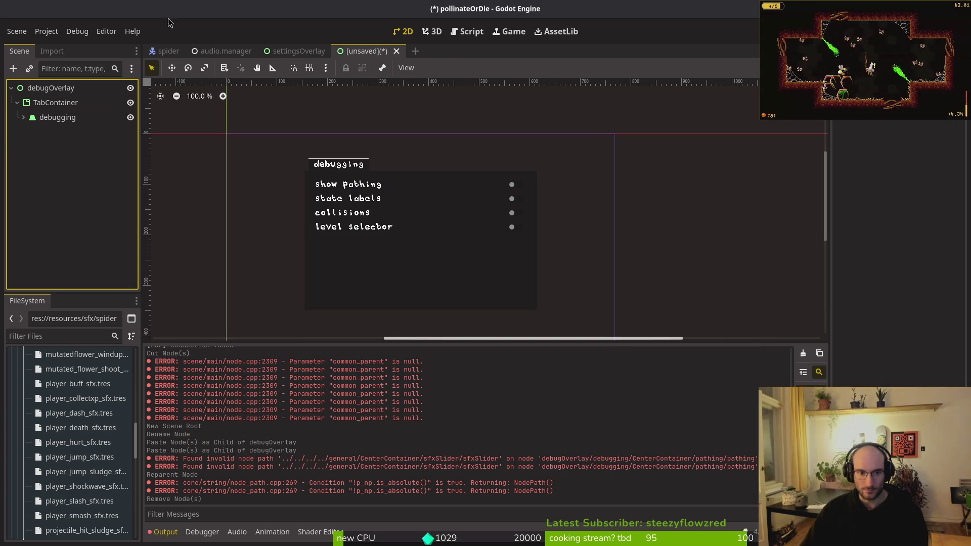
key("ctrl+s")
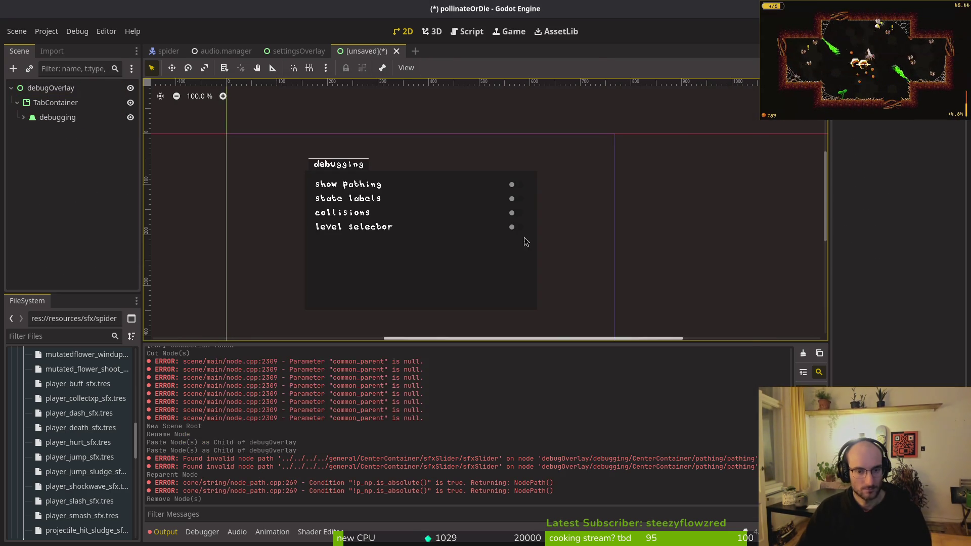
double_click(536, 162)
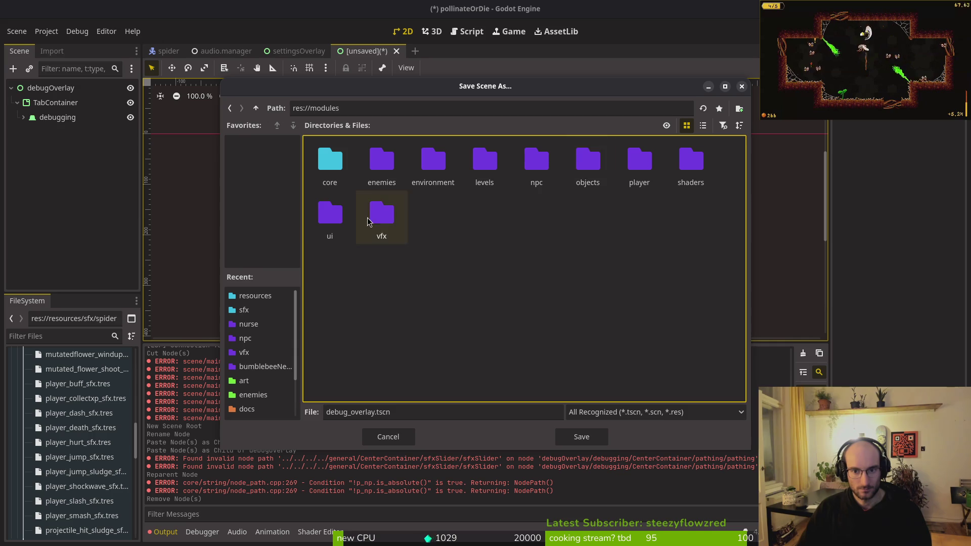
double_click(331, 225)
right_click(420, 366)
left_click(441, 376)
type("deb")
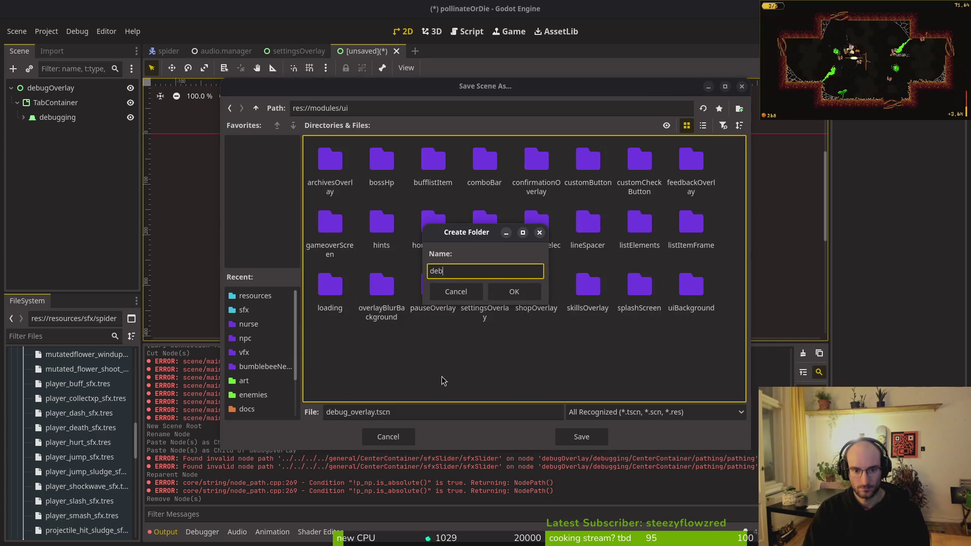
type("ugOverlay")
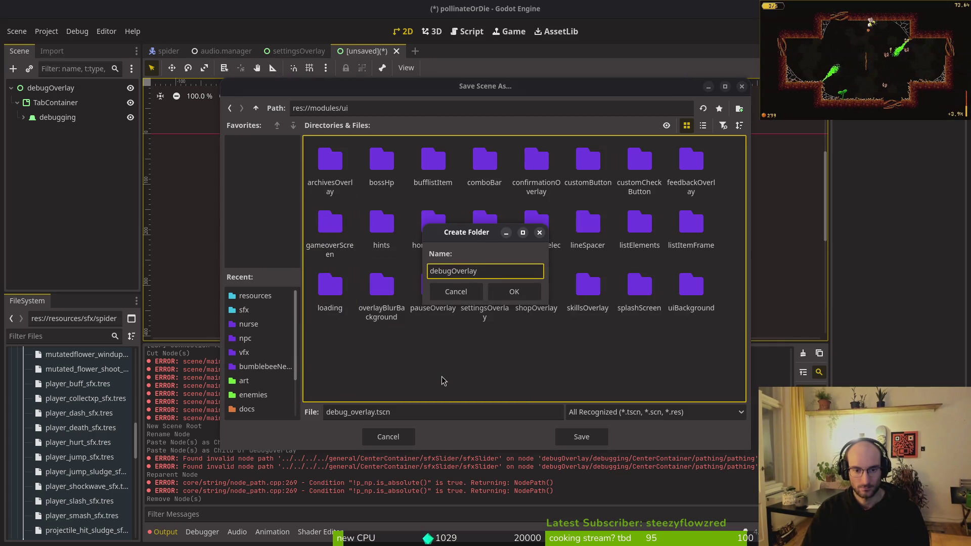
left_click(514, 292)
left_click(571, 435)
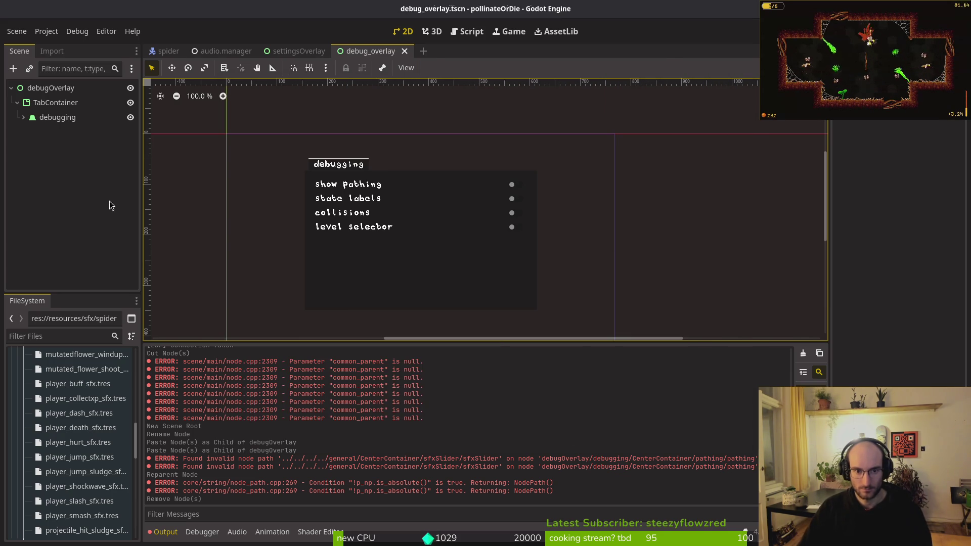
Save the settingsOverlay scene and reopen settingsOverlay.gd in Neovim
key("ctrl+shift+Tab")
key("ctrl+s")
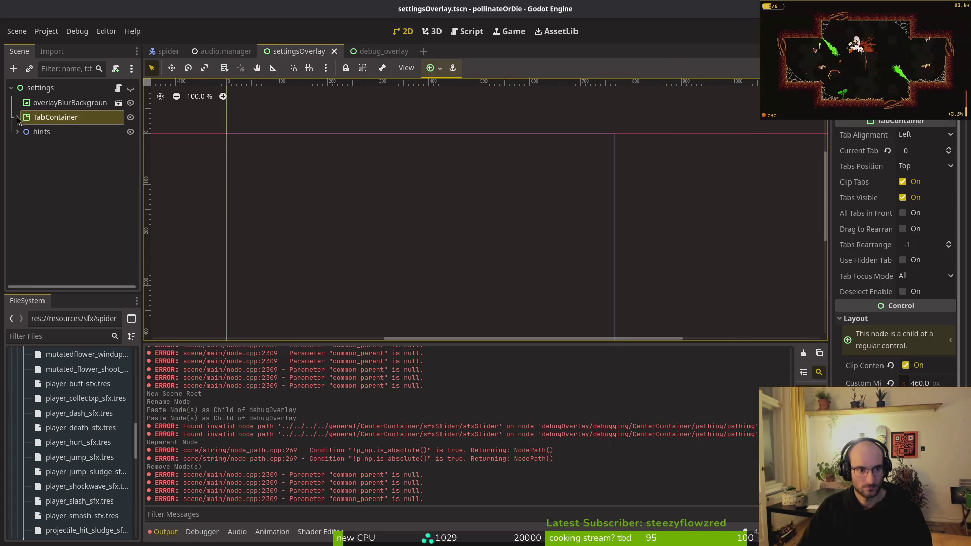
key("alt+Tab")
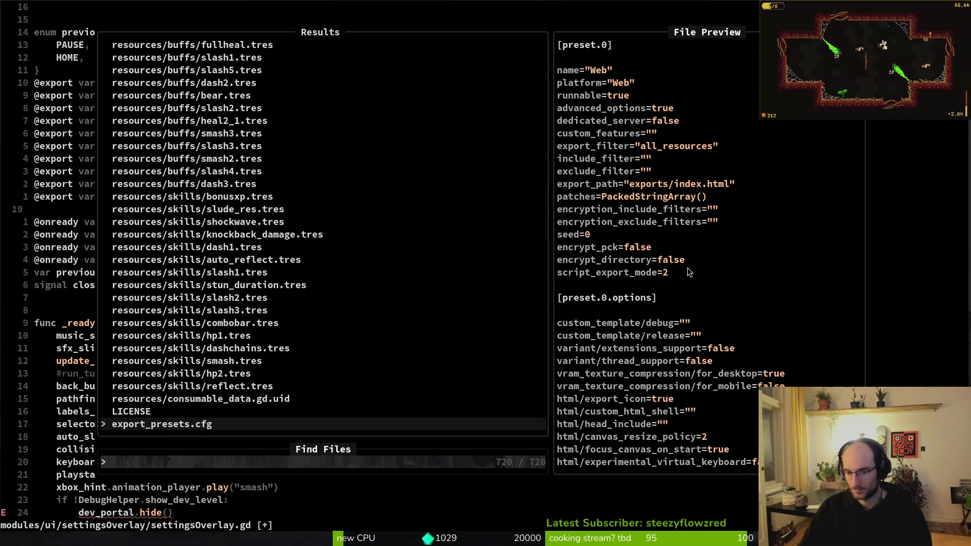
key("Escape")
key("ctrl+p")
type("sett")
key("Return")
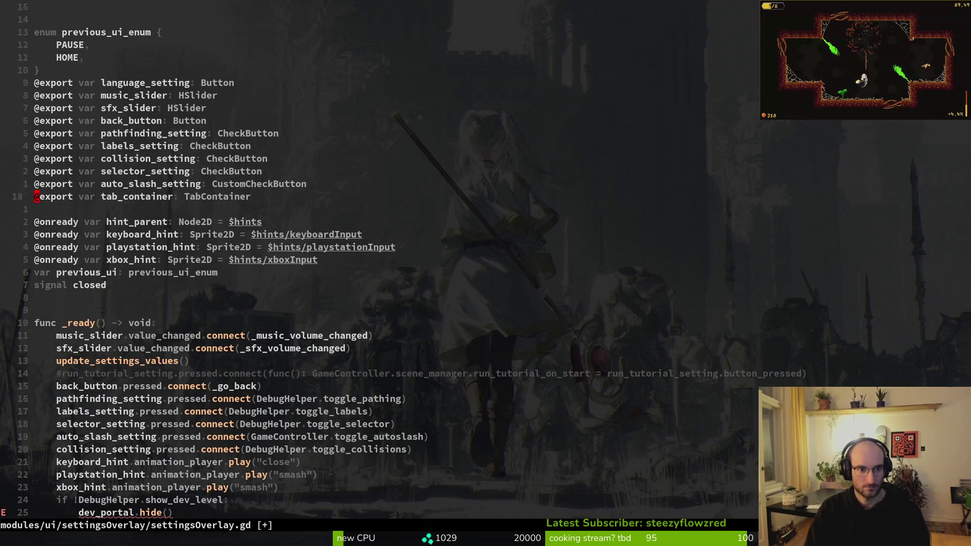
key("shift+v")
key("k")
key("k")
key("k")
key("d")
key("ctrl+s")
Open debug_overlay.tscn in Godot and bring up the debugOverlay root's context menu
key("ctrl+p")
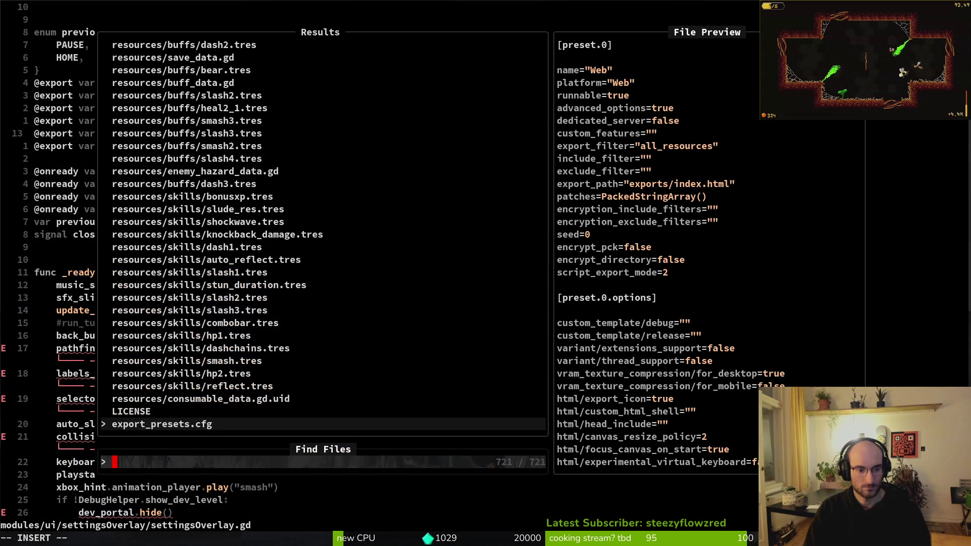
type("degbover")
key("Escape")
key("Return")
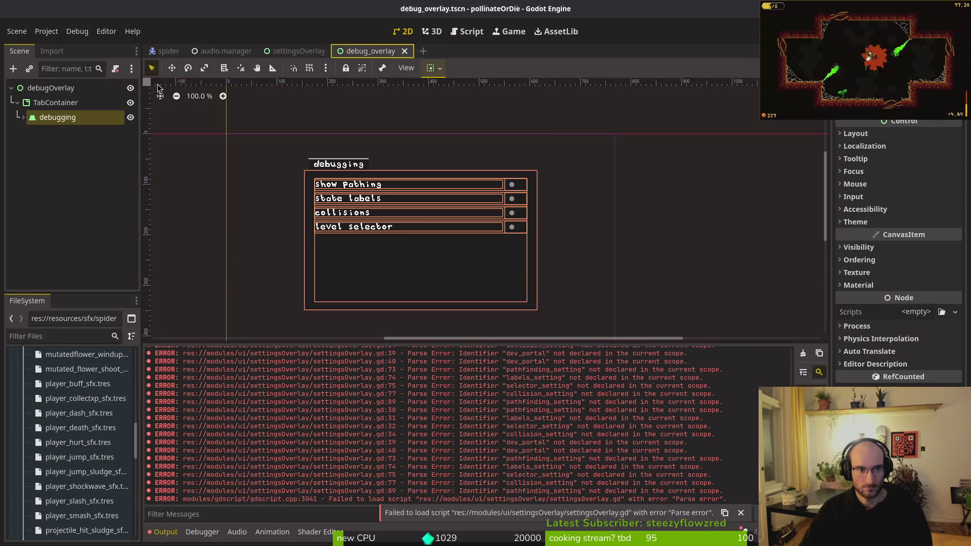
right_click(65, 90)
Attach a new debug_overlay.gd script to the debugOverlay root node
left_click(122, 207)
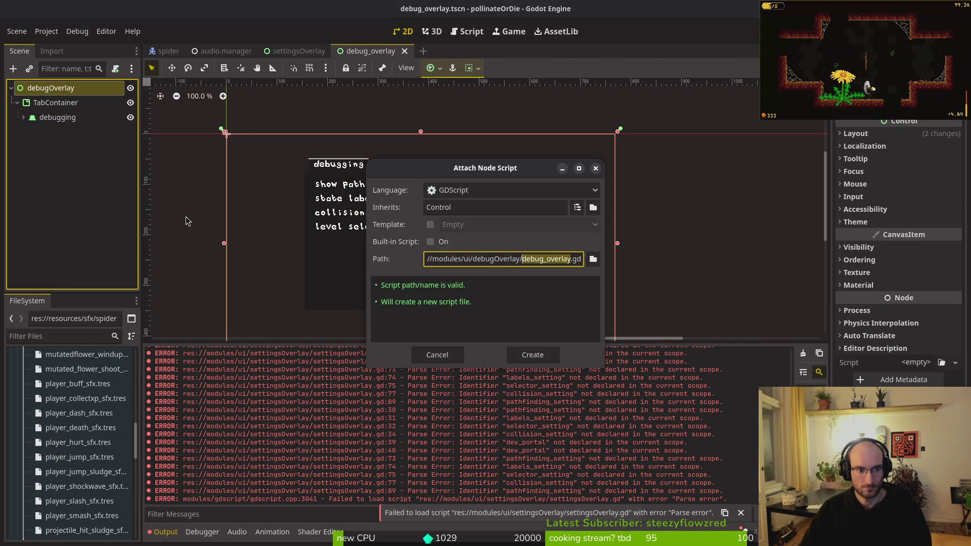
left_click(548, 358)
key("alt+Tab")
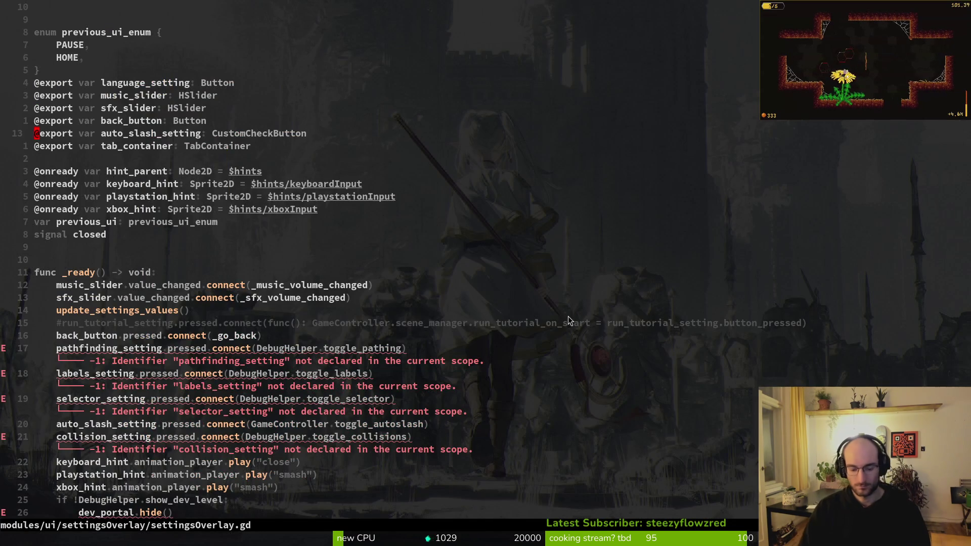
Paste the four CheckButton debug exports into debug_overlay.gd, save it, and return to settingsOverlay.gd
key("space")
key("f")
key("f")
type("debhover")
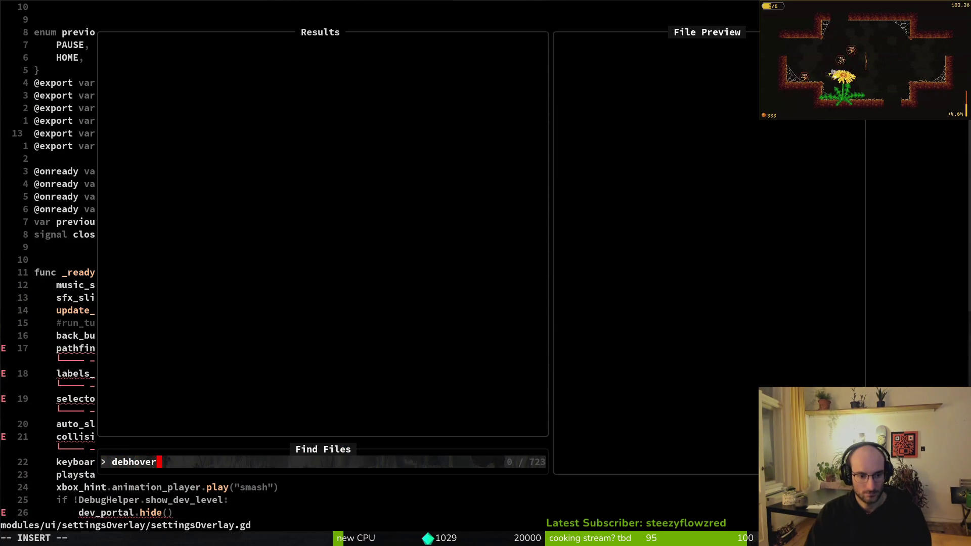
key("BackSpace")
key("BackSpace")
key("BackSpace")
type("ov")
key("Return")
type("p")
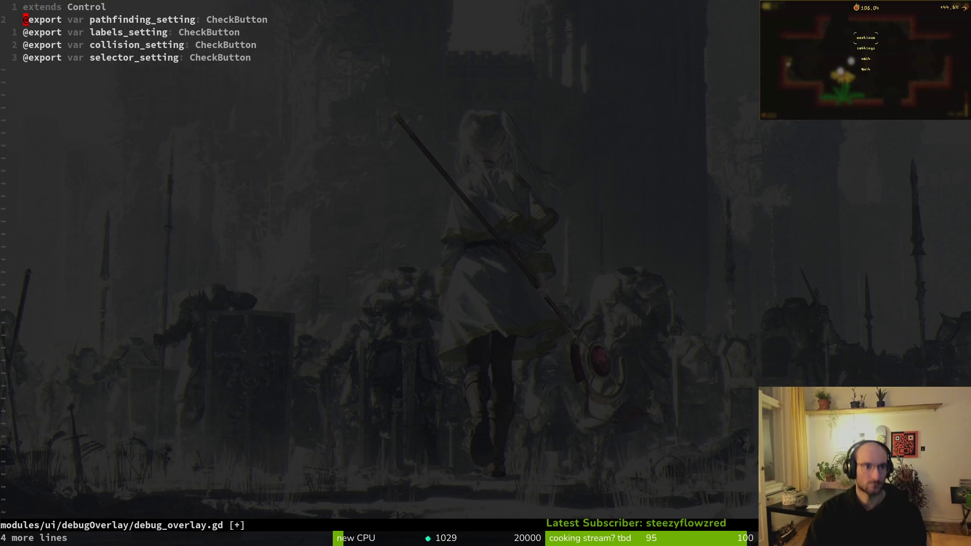
type(":w")
key("Return")
key("ctrl+o")
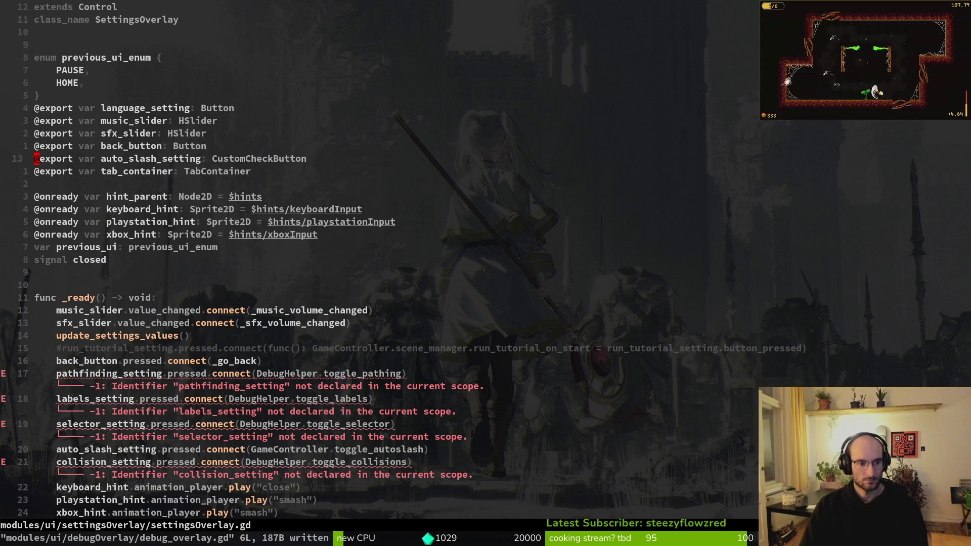
Copy the _ready function from settingsOverlay.gd into debug_overlay.gd and save it
key("shift+v")
key("1")
key("1")
key("j")
key("}")
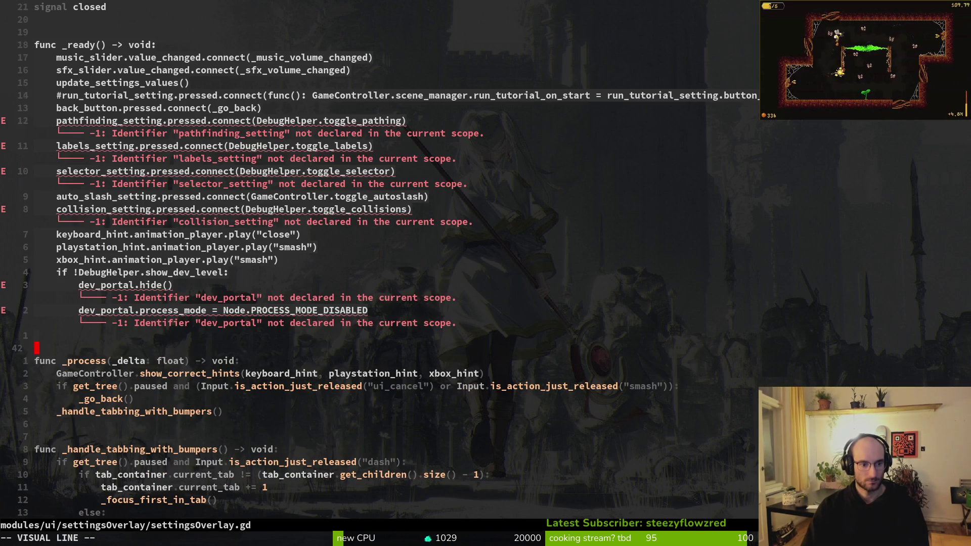
key("y")
key("ctrl+o")
key("j")
key("p")
key("O")
key("Escape")
type(":w")
key("Return")
Delete the debug toggle connection lines from settingsOverlay.gd's _ready function
key("ctrl+o")
key("j")
key("j")
key("j")
key("shift+v")
key("Escape")
key("k")
key("shift+v")
key("Escape")
key("j")
key("shift+v")
key("k")
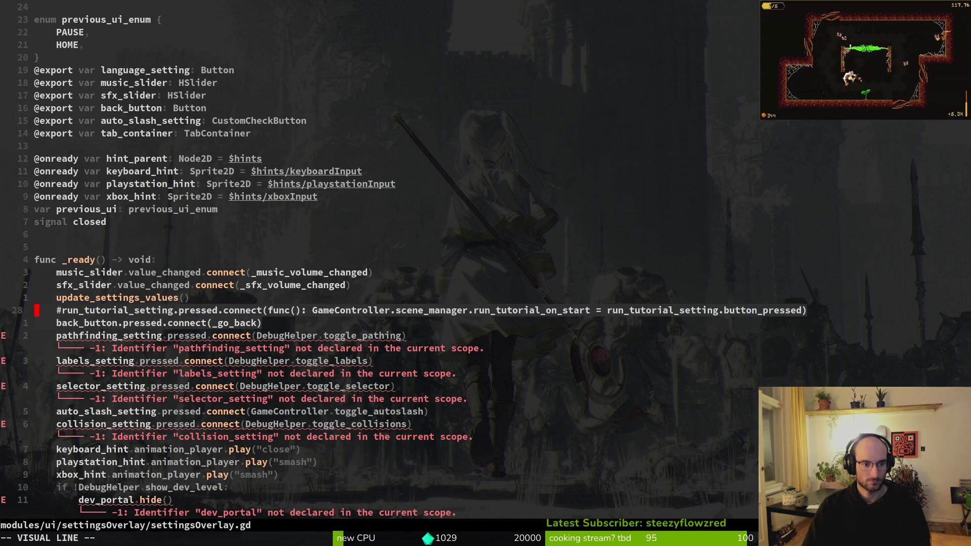
key("Escape")
key("j")
key("j")
key("shift+v")
key("j")
key("j")
key("j")
key("d")
Remove the dev_portal check block and save settingsOverlay.gd
key("j")
key("j")
key("j")
key("shift+v")
key("j")
key("j")
type("j")
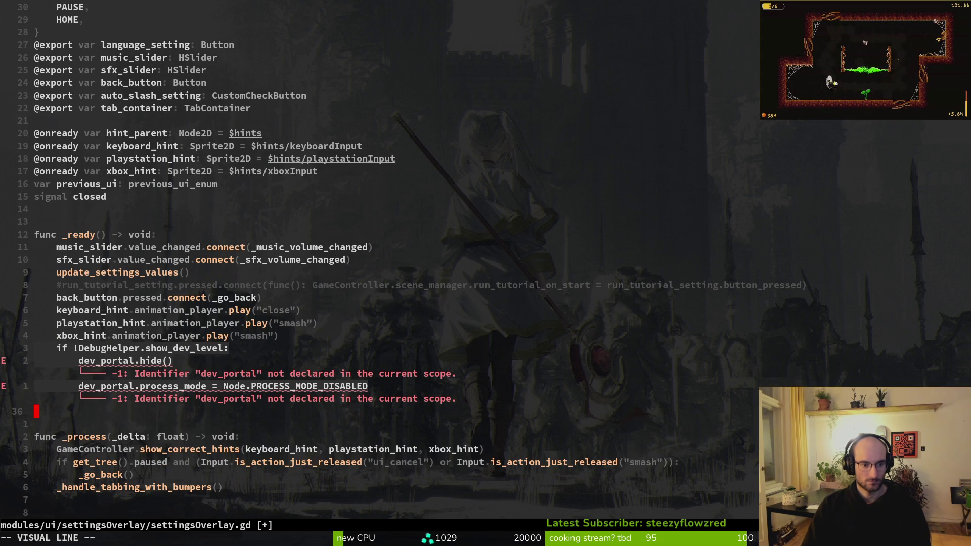
type("d:w")
key("Return")
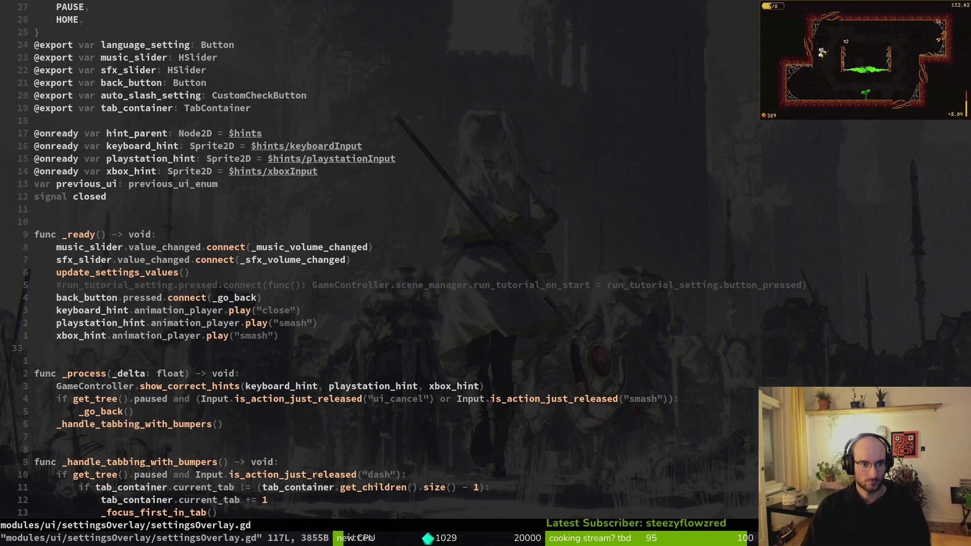
key("ctrl+6")
In debug_overlay.gd, delete the auto_slash connection and the hint and dev portal lines, and save
key("j")
key("d")
key("d")
key("d")
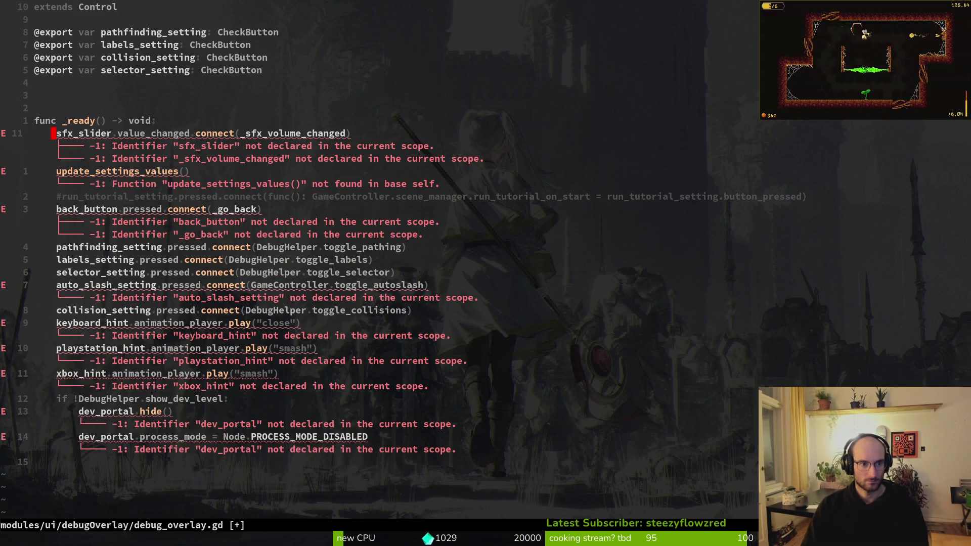
key("d")
key("d")
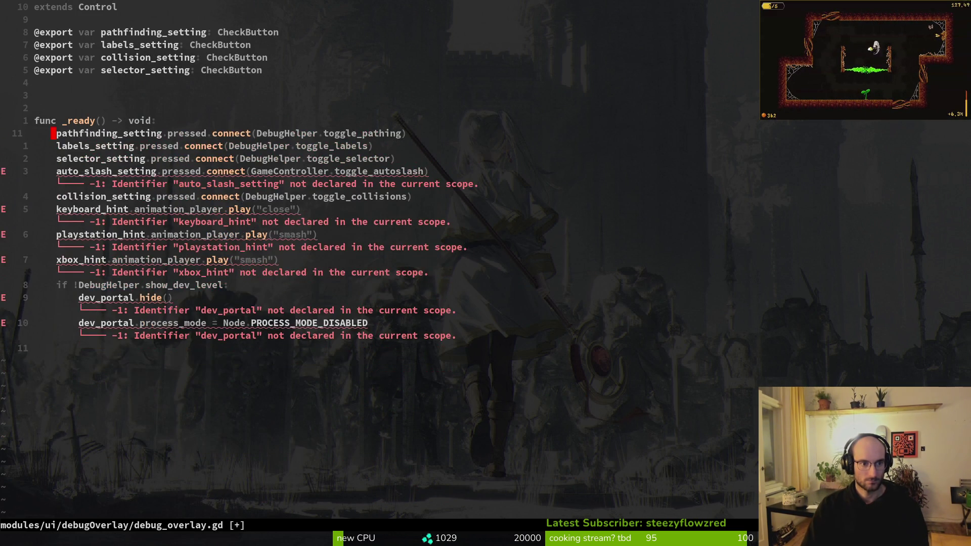
key("u")
key("j")
key("j")
key("j")
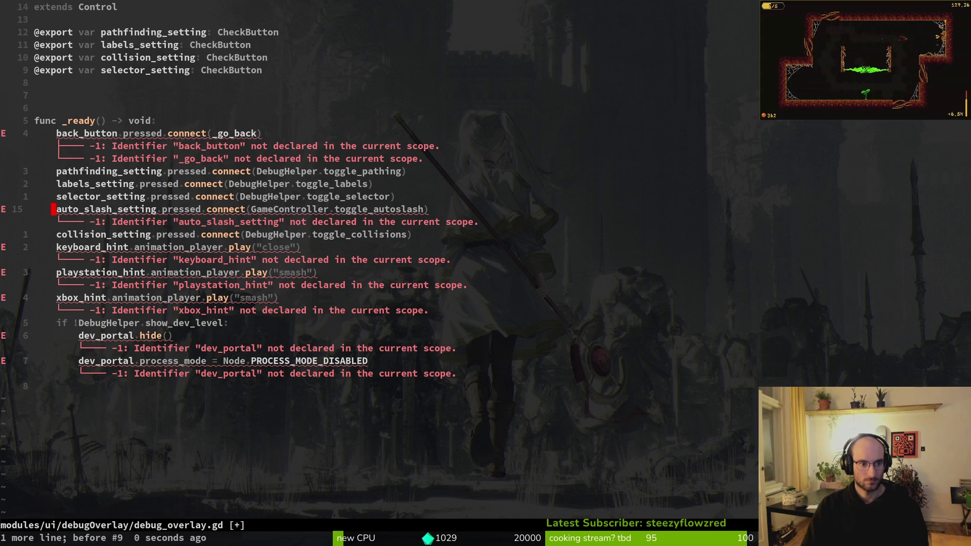
key("d")
key("d")
key("shift+v")
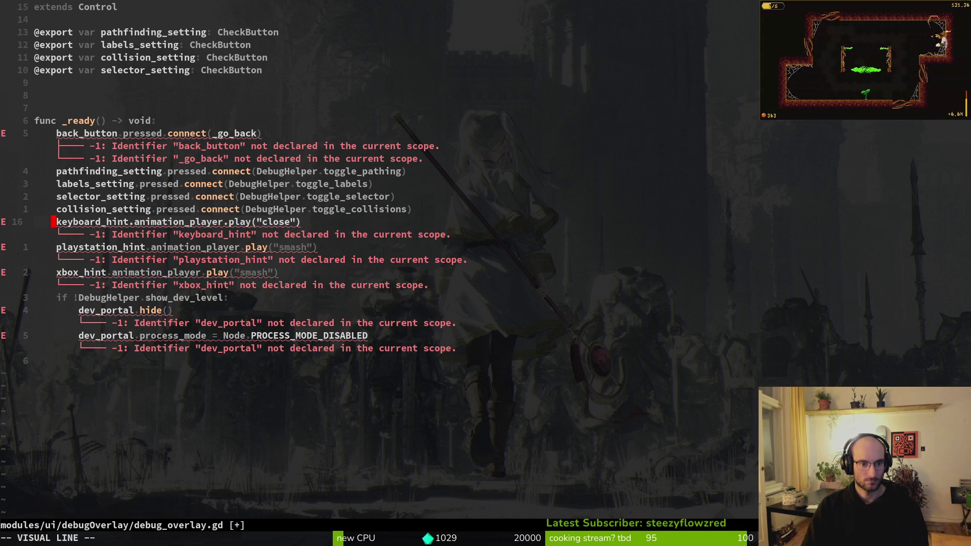
key("j")
key("j")
key("j")
type("j")
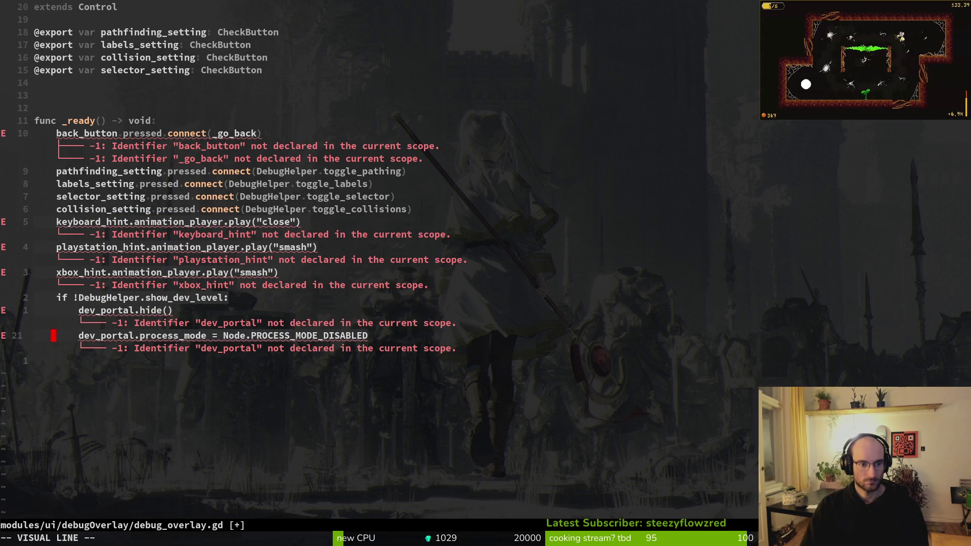
type("d:w")
key("Return")
key("k")
key("k")
key("k")
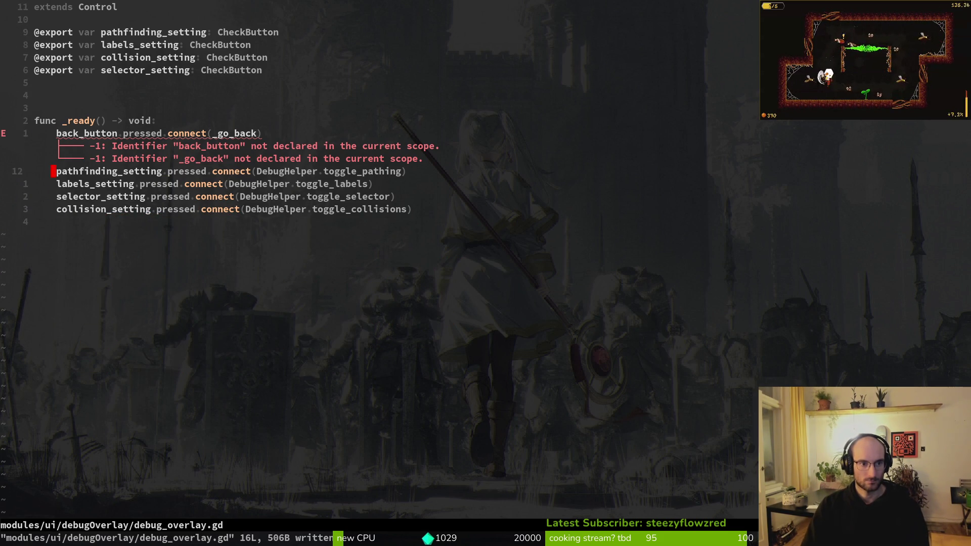
Copy the back_button export from settingsOverlay.gd into debug_overlay.gd and save
key("ctrl+o")
key("k")
key("braceleft")
key("1")
key("7")
key("k")
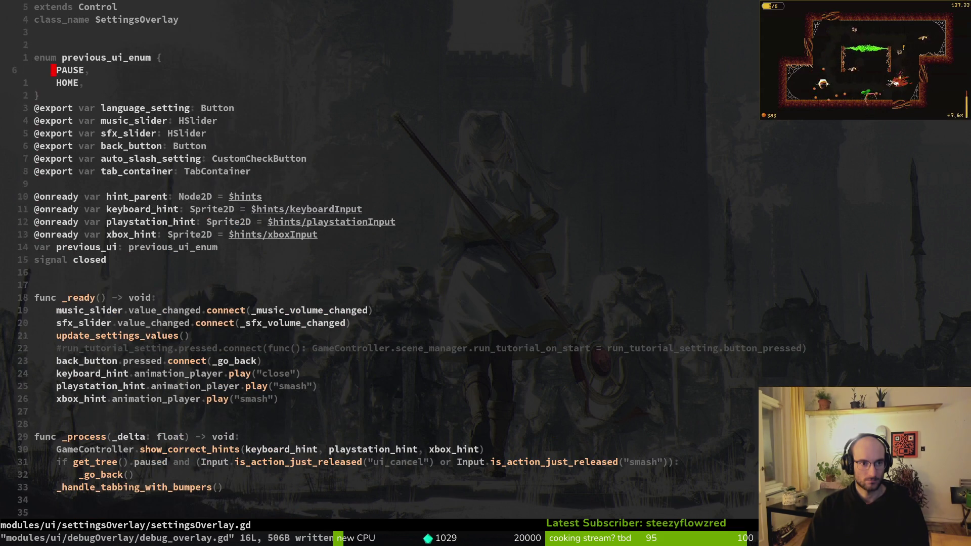
key("j")
key("j")
key("j")
key("y")
key("y")
key("ctrl+o")
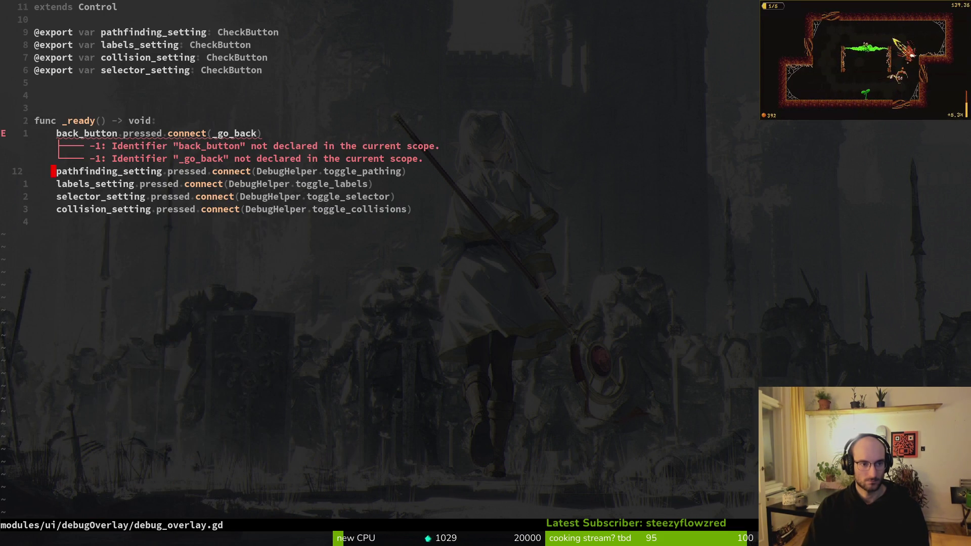
type("kP:w")
key("Return")
type(":")
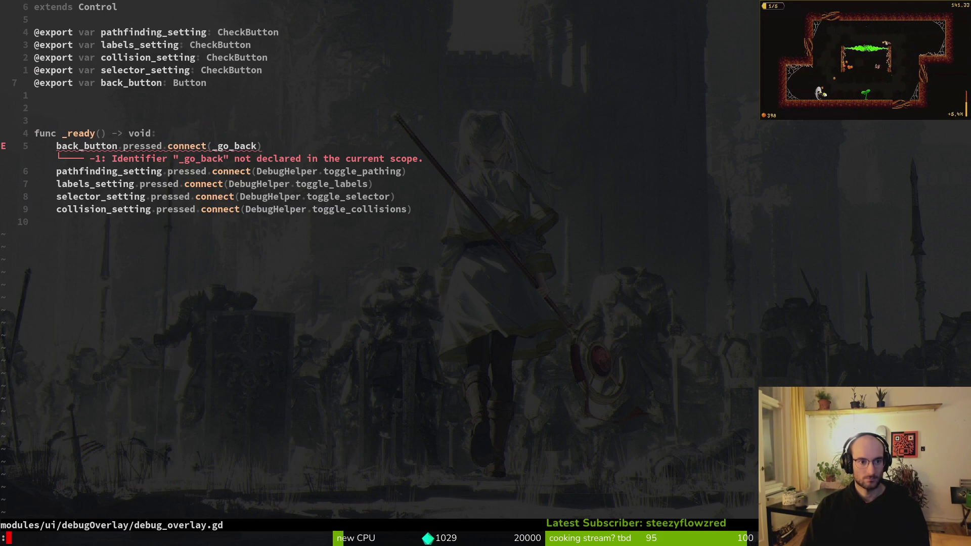
Copy the _go_back function from the end of settingsOverlay.gd
key("ctrl+o")
key("ctrl+d")
key("ctrl+d")
key("ctrl+d")
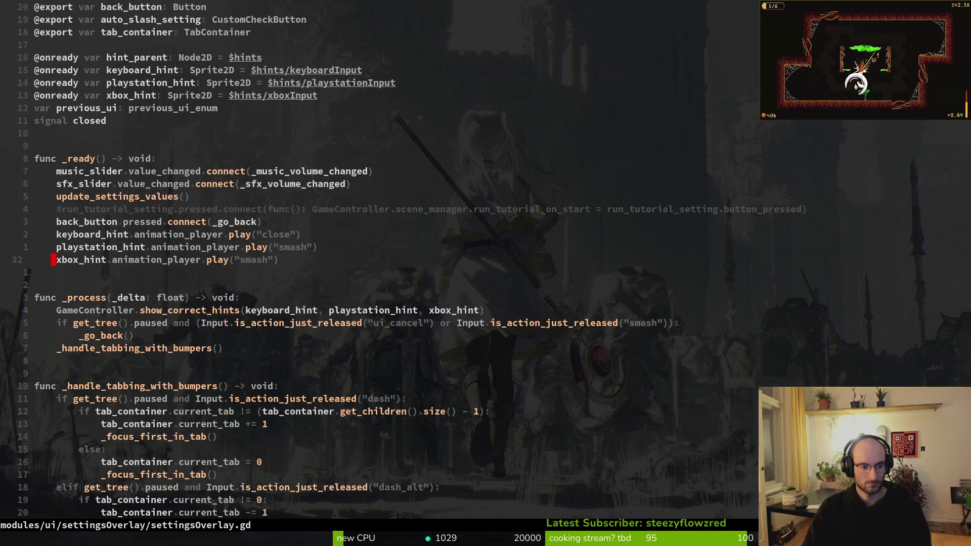
key("ctrl+d")
key("k")
key("k")
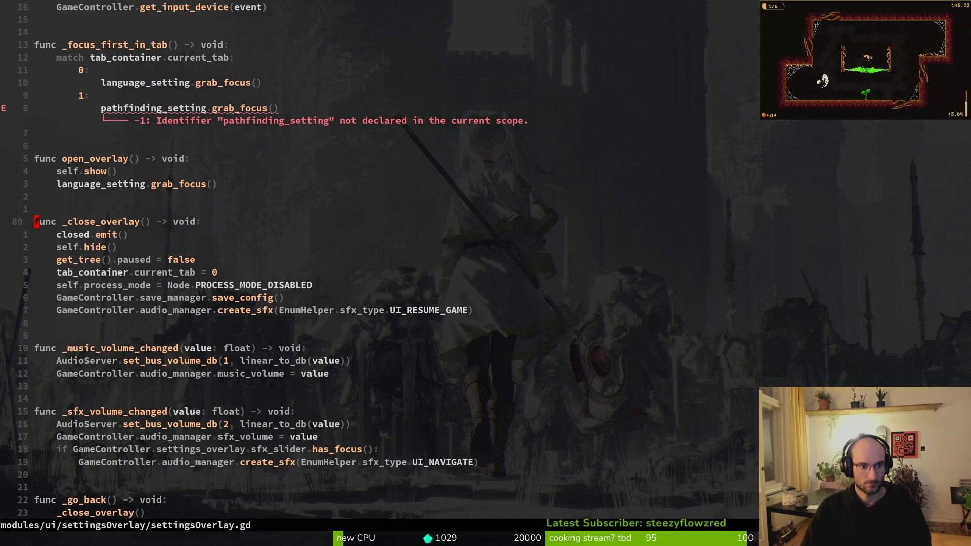
key("ctrl+d")
key("j")
key("j")
key("j")
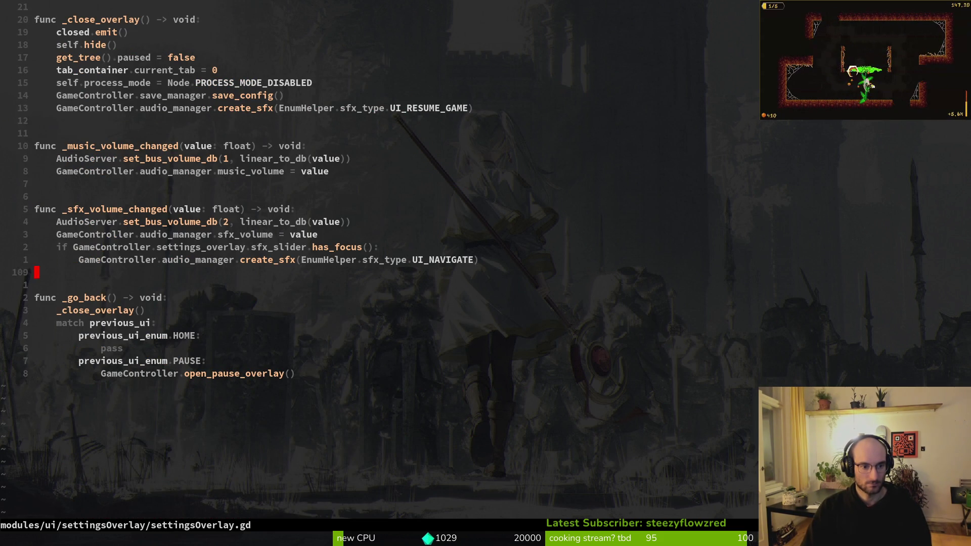
key("shift+v")
key("j")
key("j")
key("j")
key("y")
key("ctrl+6")
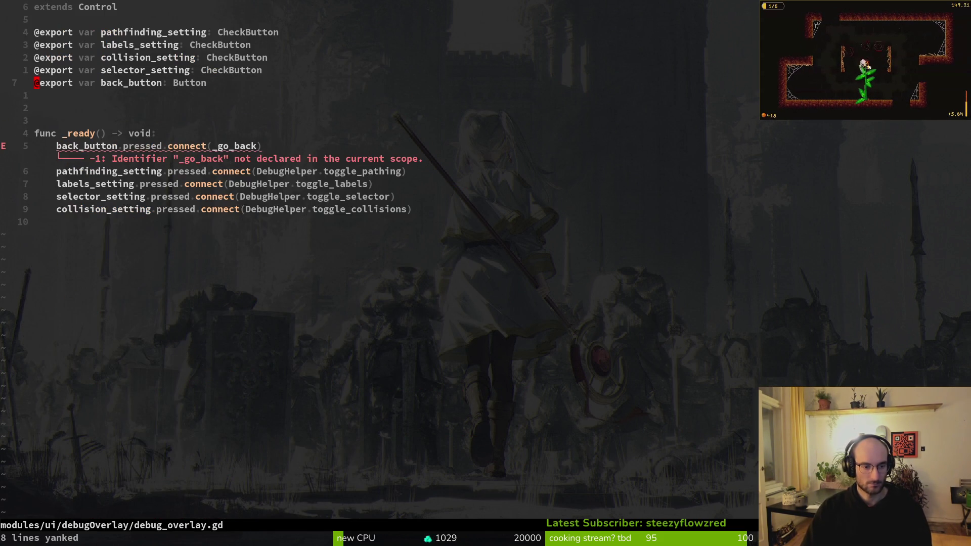
Paste _go_back into debug_overlay.gd, then add the _close_overlay function and save
type("Gp:w")
key("Return")
key("ctrl+6")
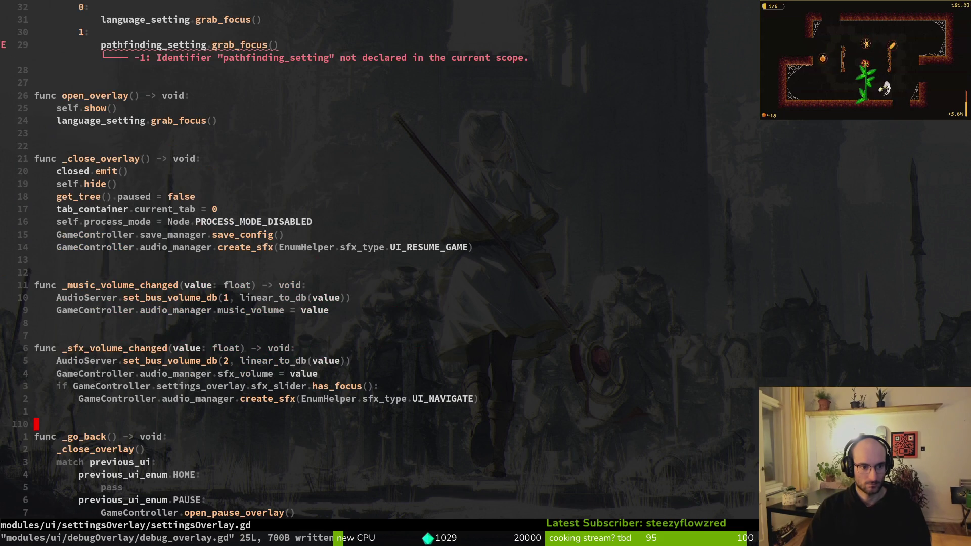
key("2")
key("1")
key("k")
key("shift+v")
key("j")
key("j")
key("j")
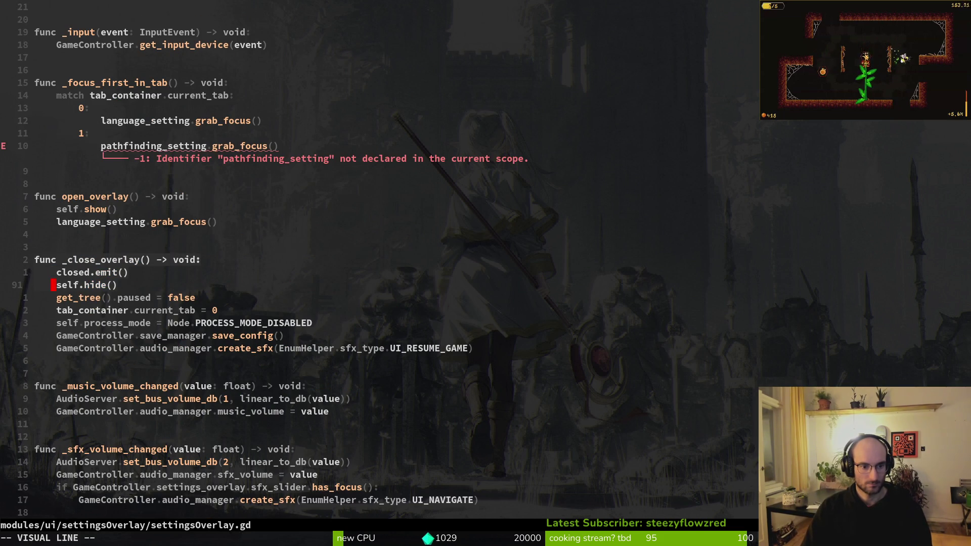
key("j")
key("y")
key("ctrl+6")
type("p")
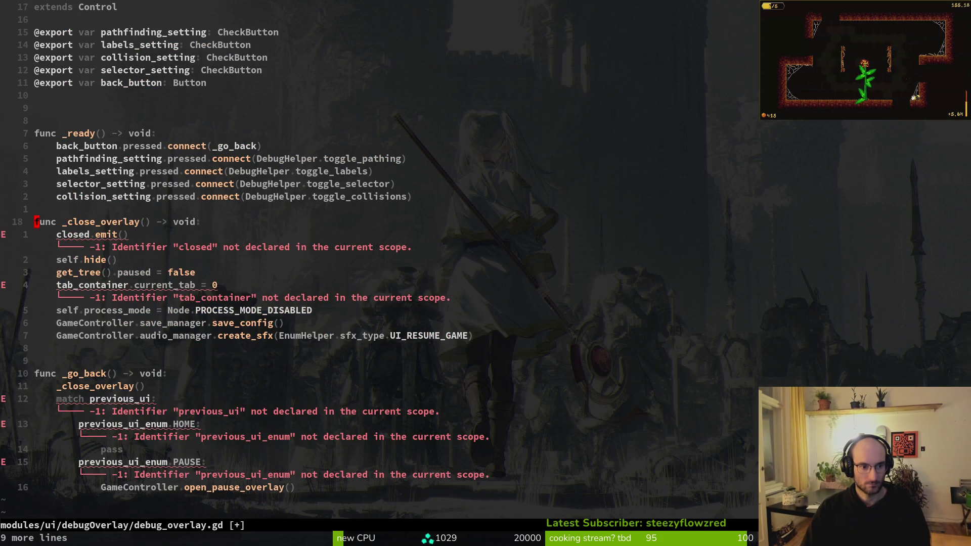
type(":w")
key("Return")
Add the closed signal declaration to debug_overlay.gd and save
key("ctrl+6")
key("ctrl+u")
key("ctrl+u")
key("ctrl+u")
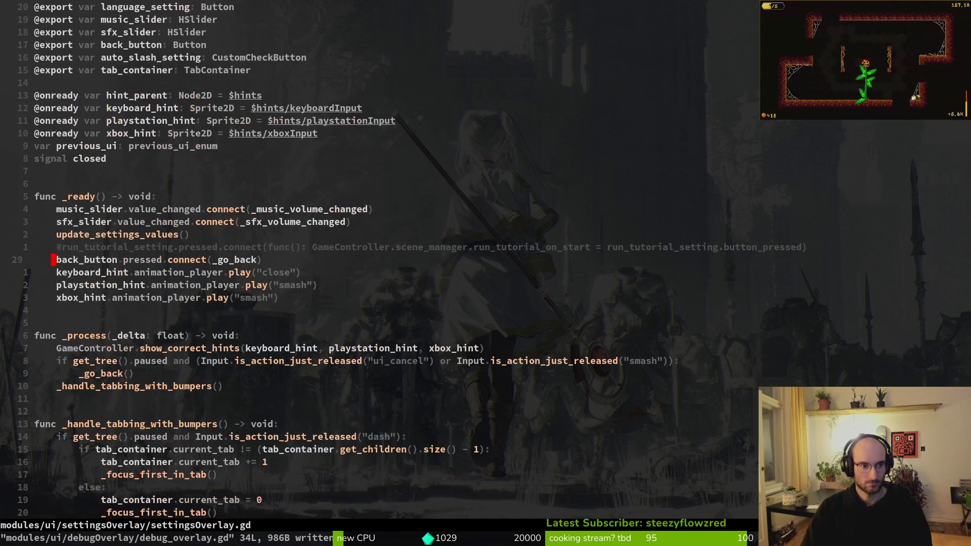
key("braceleft")
key("k")
key("k")
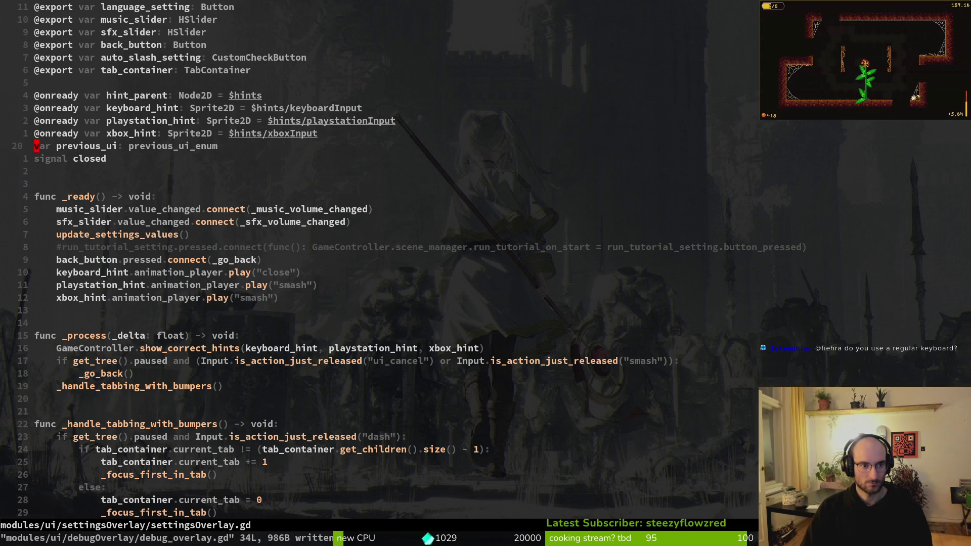
key("V")
key("Escape")
key("V")
key("y")
key("ctrl+6")
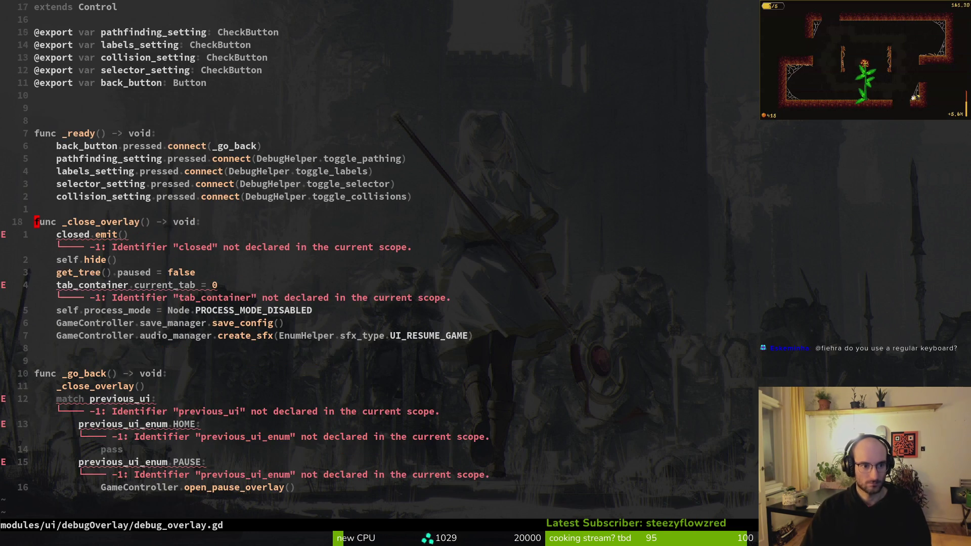
key("ctrl+6")
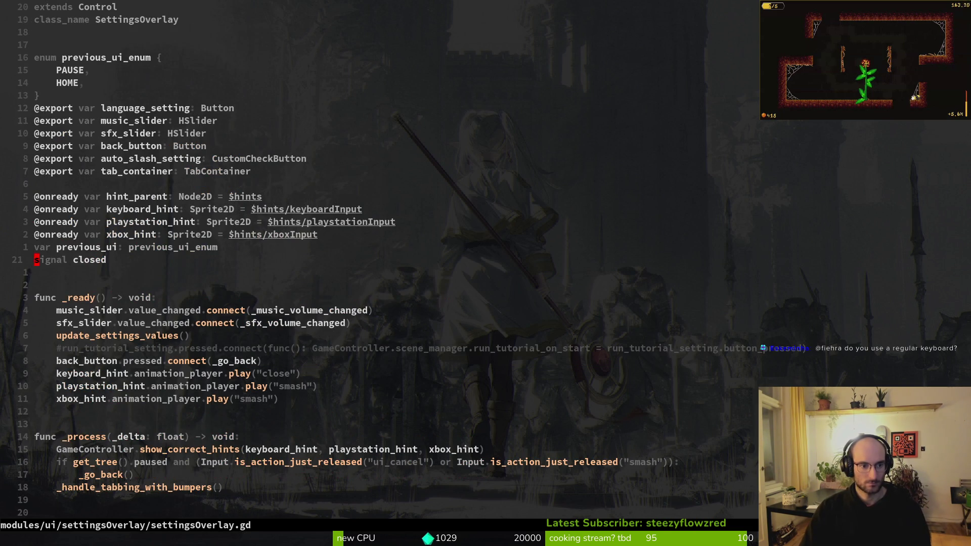
key("ctrl+6")
key("1")
key("1")
type("kp")
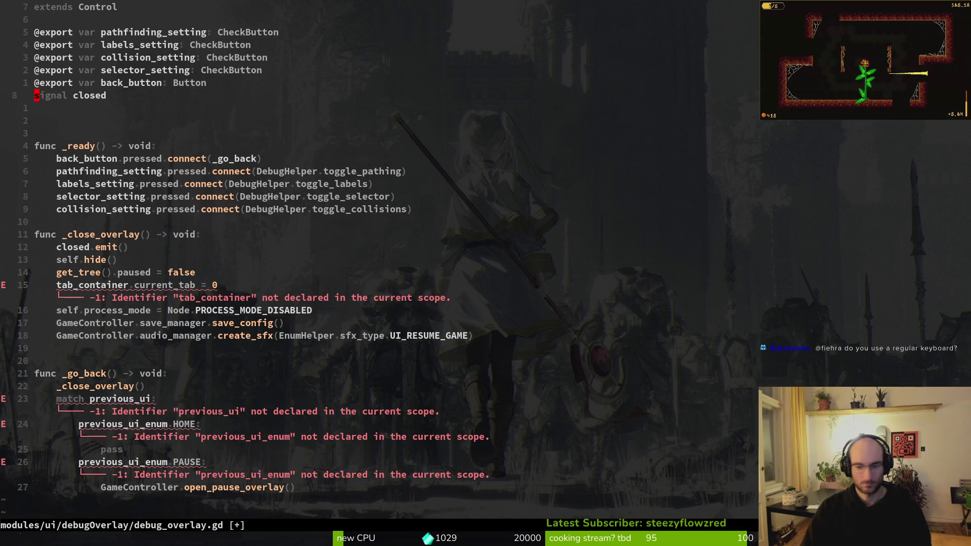
type(":w")
key("Return")
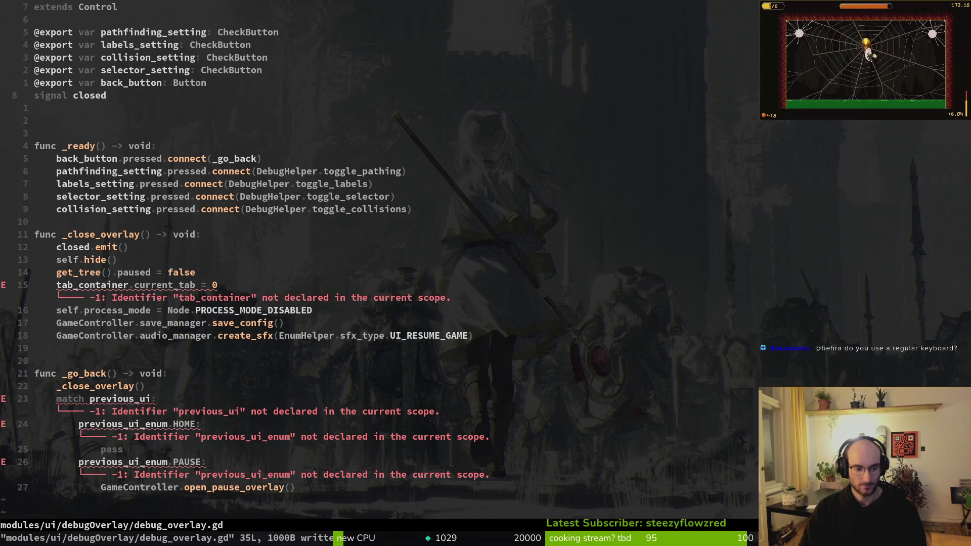
Add the tab_container export below back_button in debug_overlay.gd
key("ctrl+6")
key("k")
key("k")
key("k")
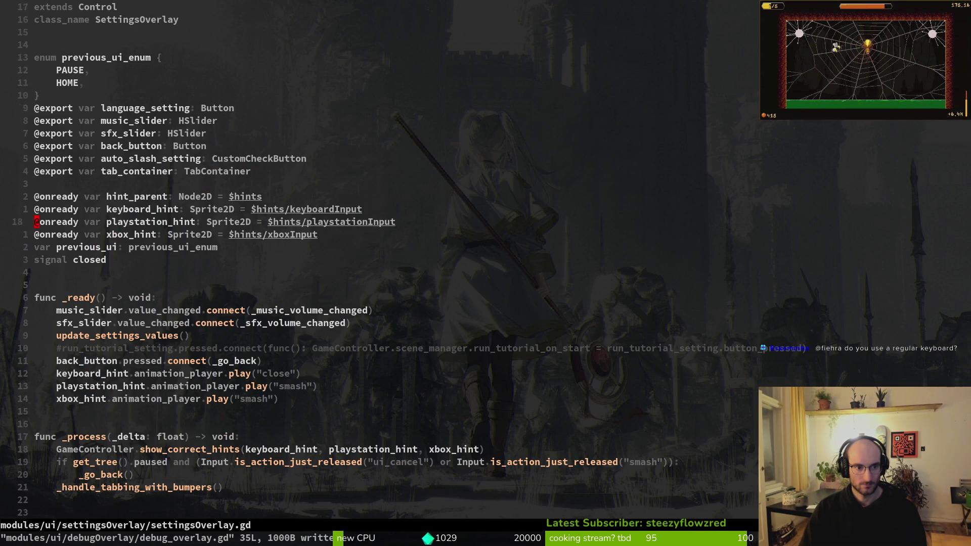
key("y")
key("y")
key("ctrl+6")
key("p")
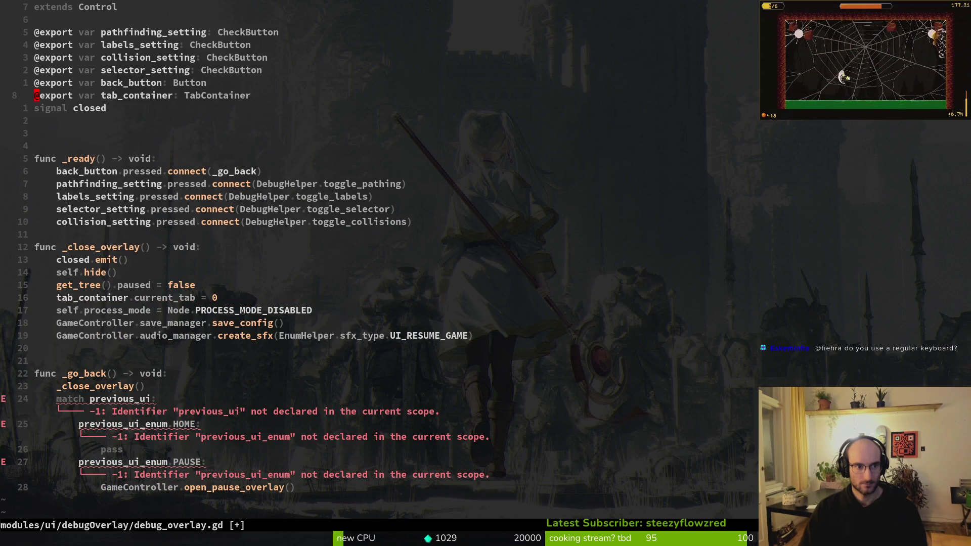
key("ctrl+6")
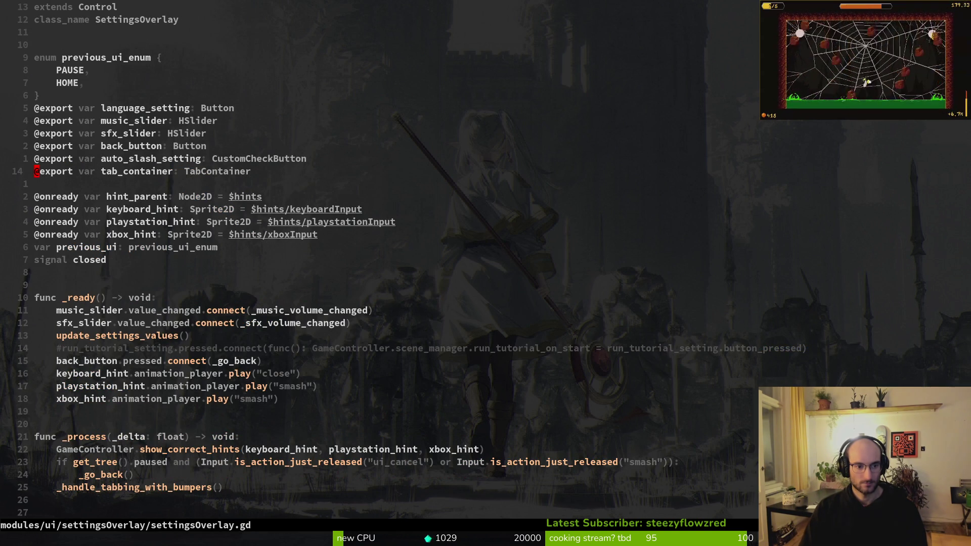
key("j")
key("j")
key("j")
key("k")
key("k")
key("shift+v")
key("j")
key("j")
key("j")
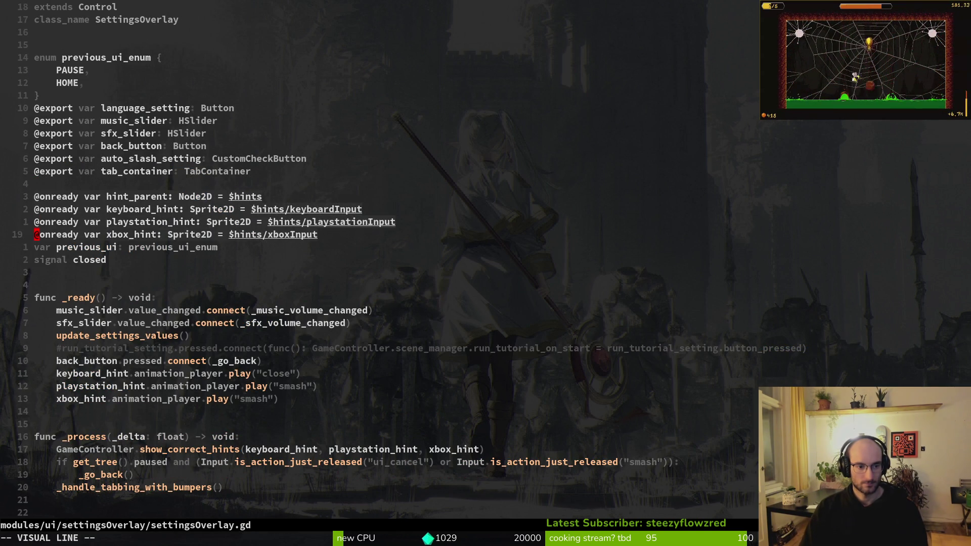
key("y")
key("ctrl+6")
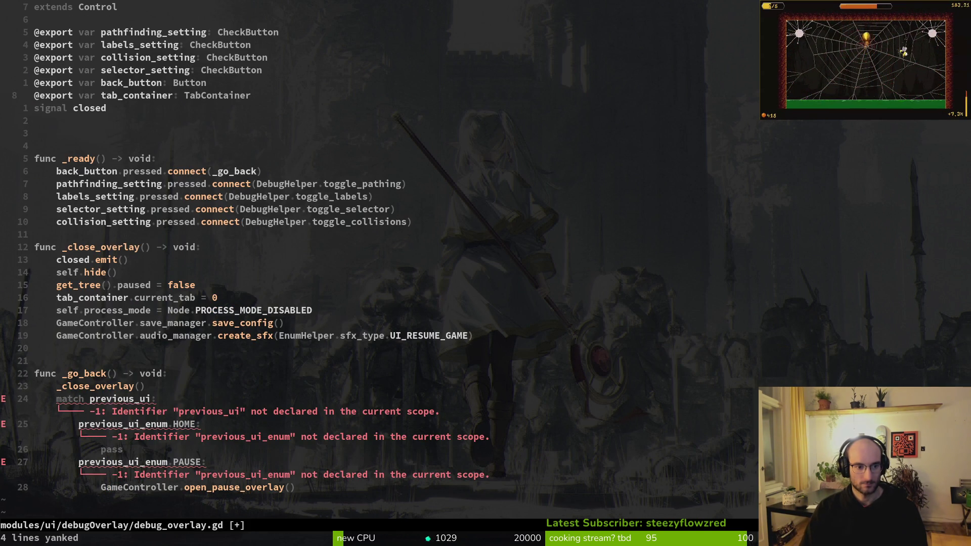
key("2")
key("0")
key("j")
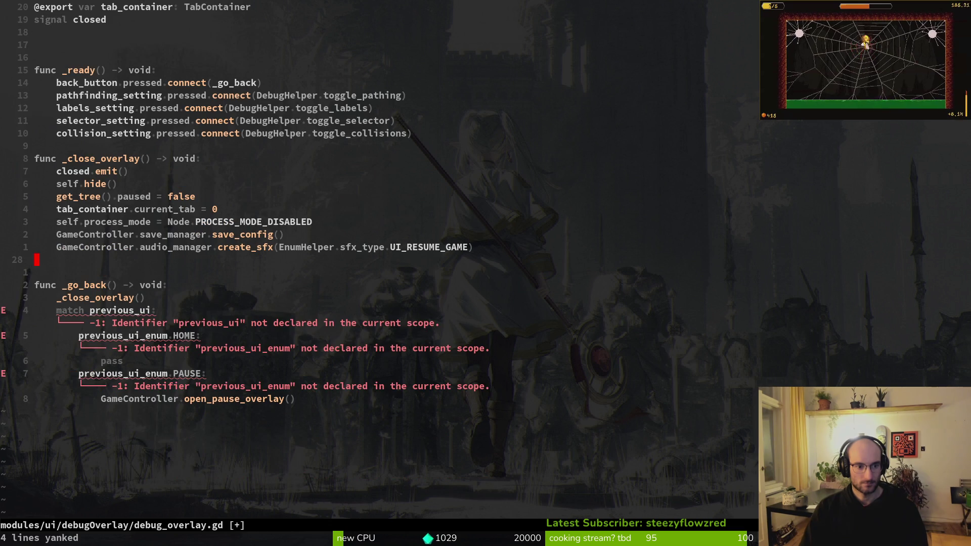
key("ctrl+6")
key("j")
key("j")
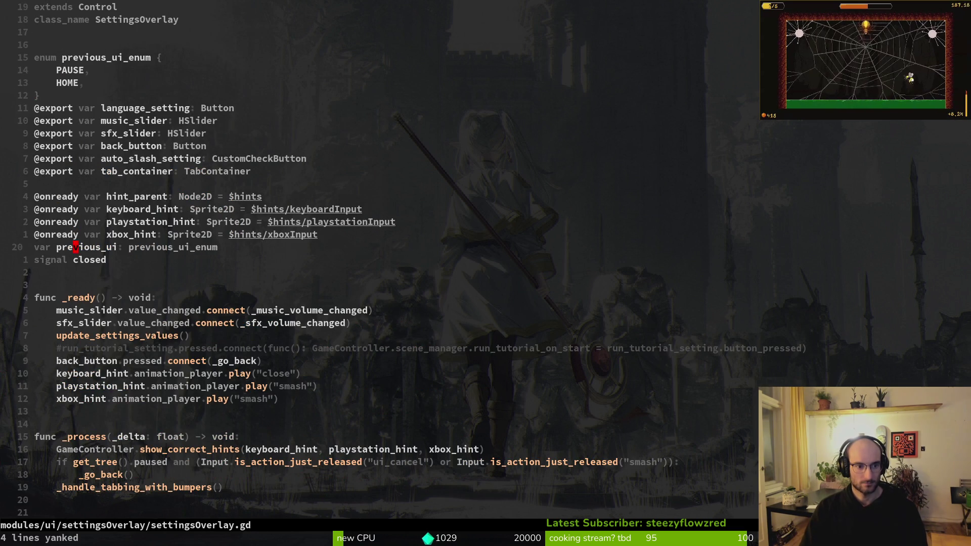
key("y")
key("y")
key("ctrl+6")
Take back the misplaced previous_ui paste in debug_overlay.gd and save it
key("p")
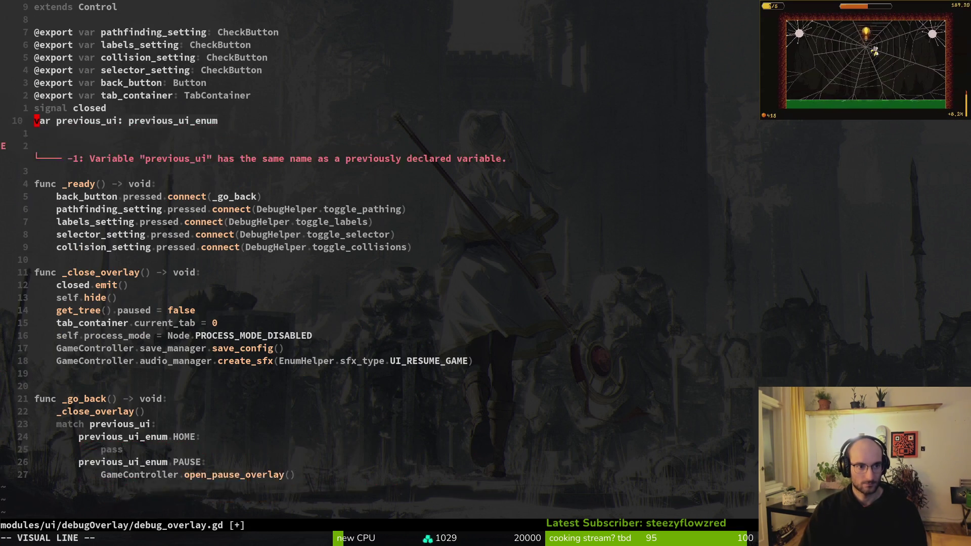
key("d")
key("d")
type("kP:w")
key("Return")
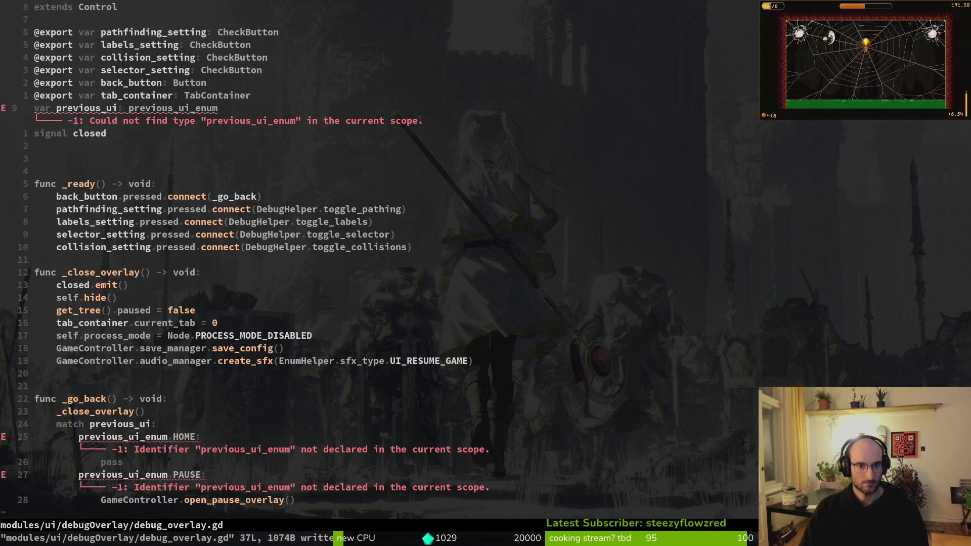
key("ctrl+6")
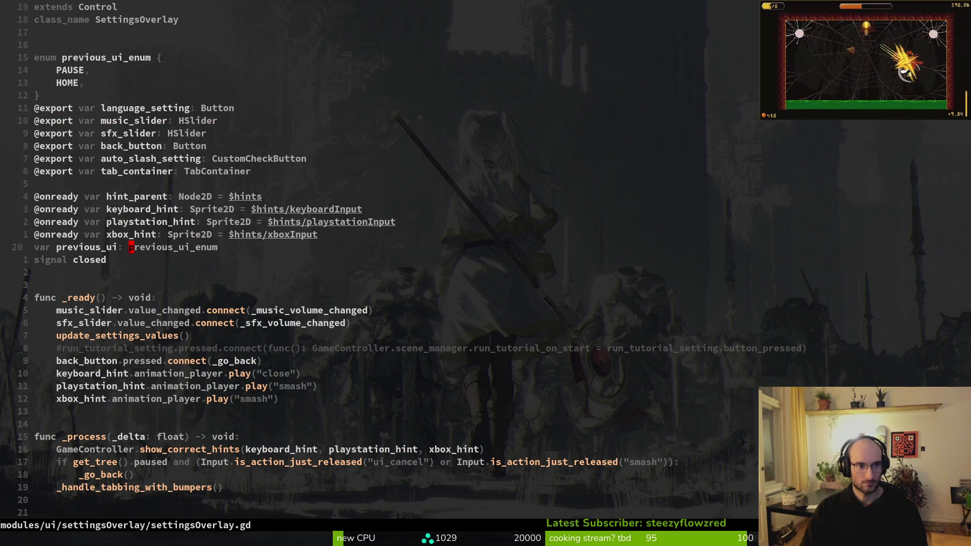
Delete the unused previous_ui variable line from debug_overlay.gd and save
key("1")
key("5")
key("k")
key("v")
key("V")
key("j")
key("j")
key("j")
key("y")
key("ctrl+6")
key("d")
key("d")
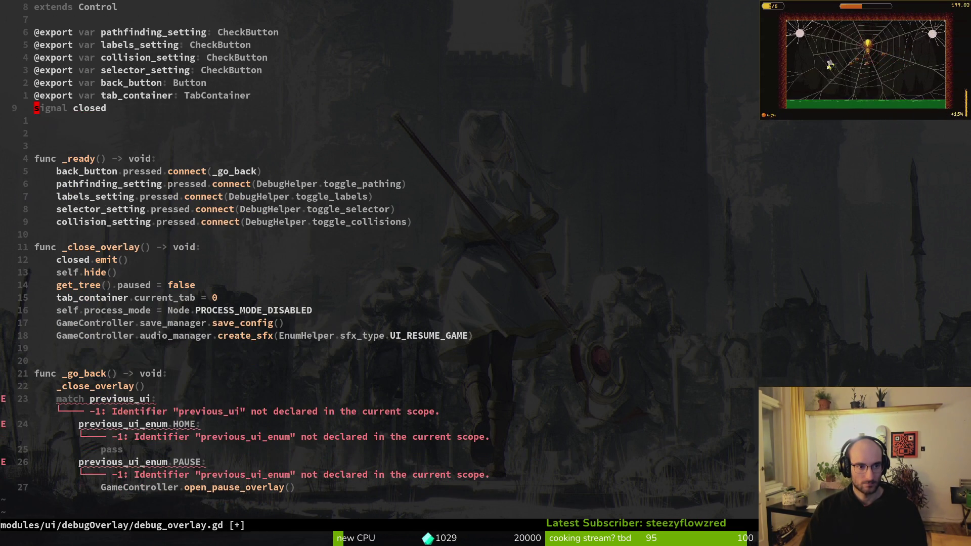
type(":w")
key("Return")
Remove the match previous_ui block so _go_back only calls _close_overlay(), then save
key("2")
key("3")
key("j")
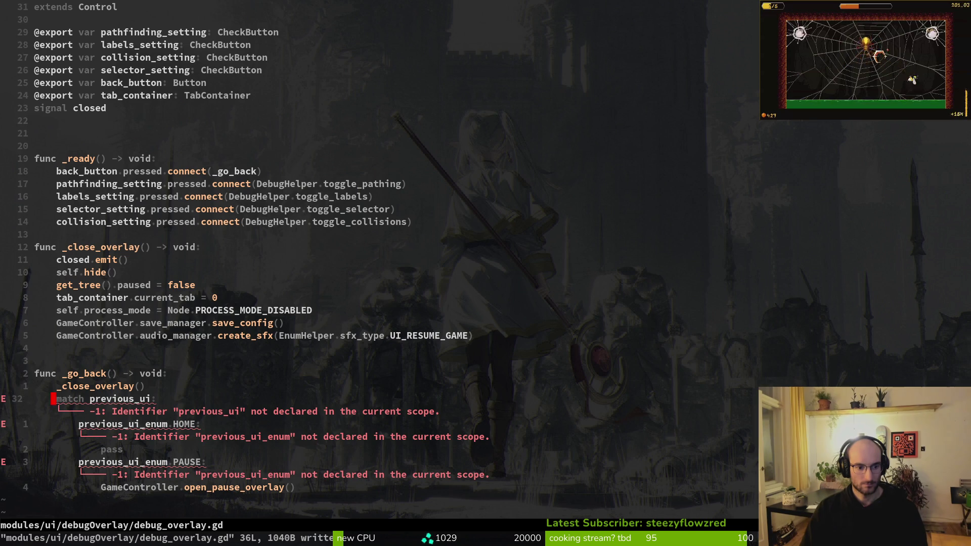
key("d")
key("d")
key("d")
key("d")
key("d")
key("d")
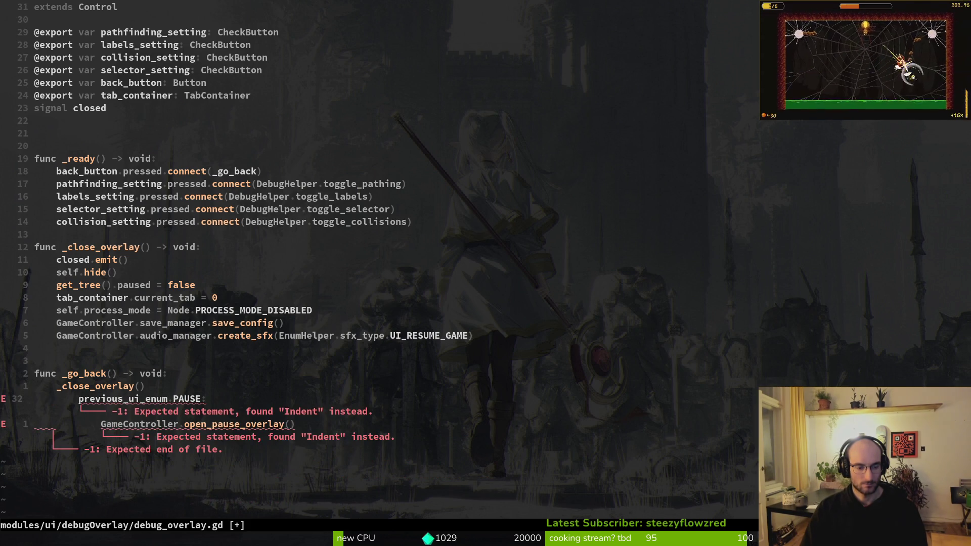
key("u")
key("u")
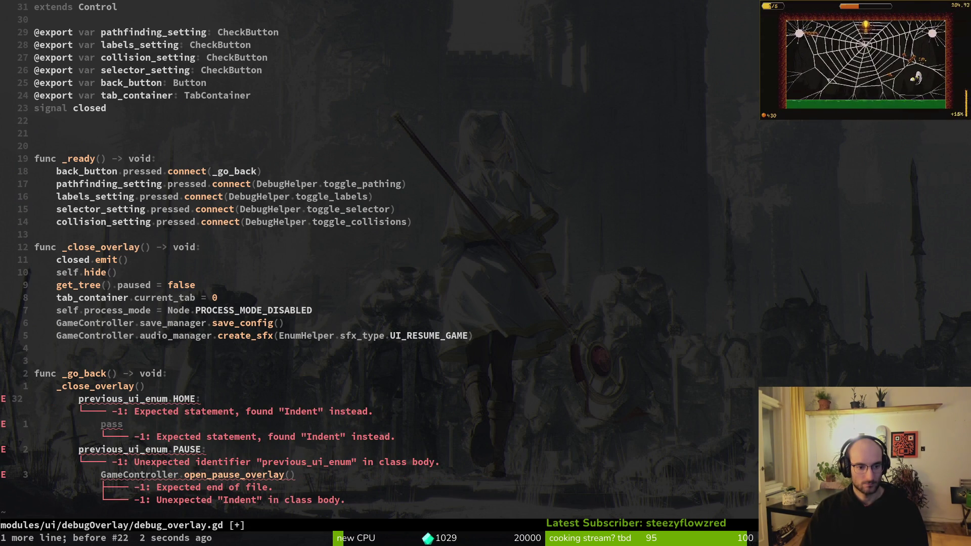
key("d")
key("d")
key("d")
key("d")
key("d")
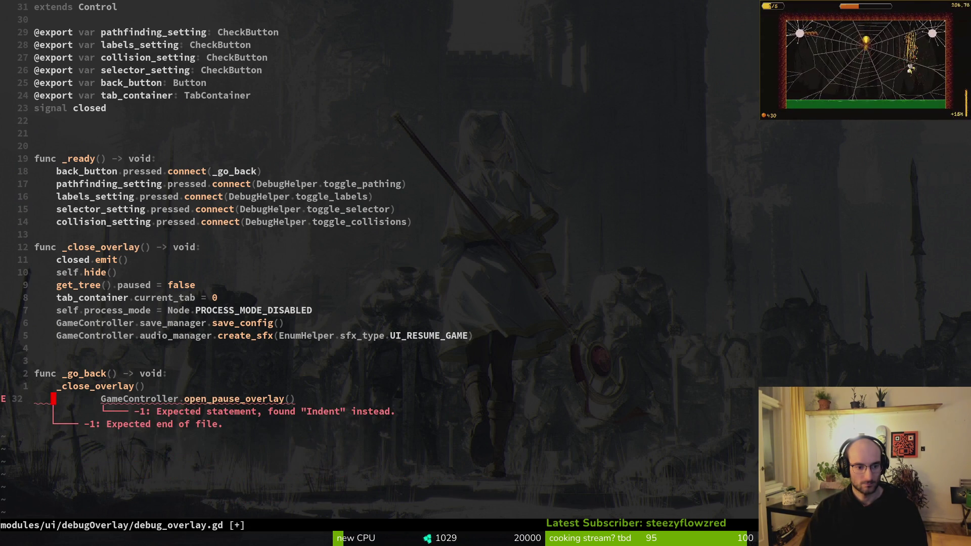
key("u")
key("ctrl+r")
key("shift+v")
type("d:w")
key("Return")
Add a blank line after _ready, above _close_overlay
key("k")
key("k")
key("k")
key("o")
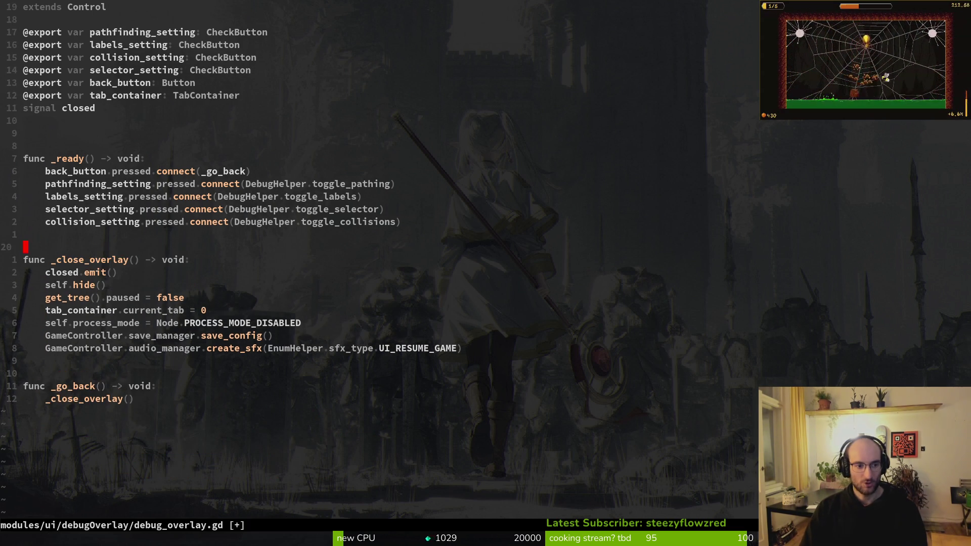
key("alt+Tab")
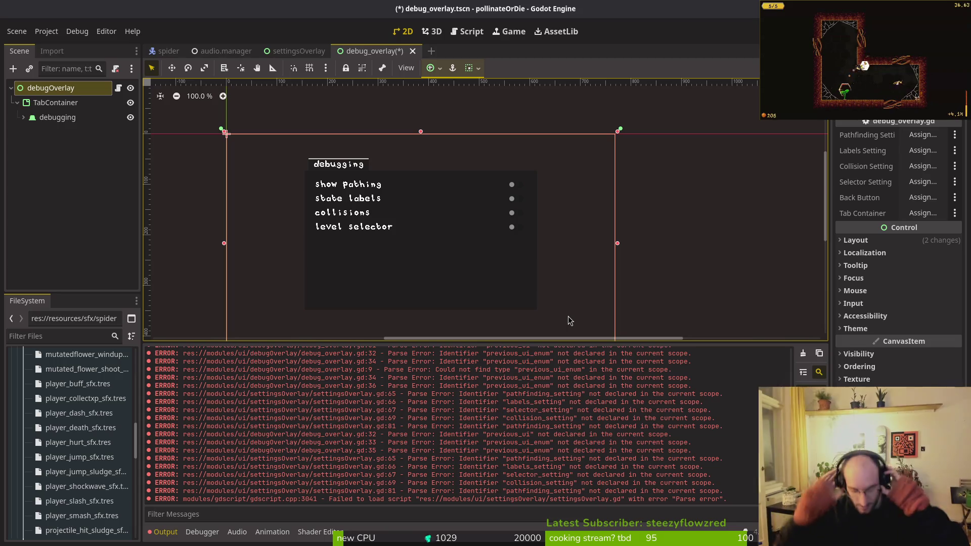
Save debug_overlay.tscn with the root node deselected, then switch to the settingsOverlay scene
key("super")
key("super")
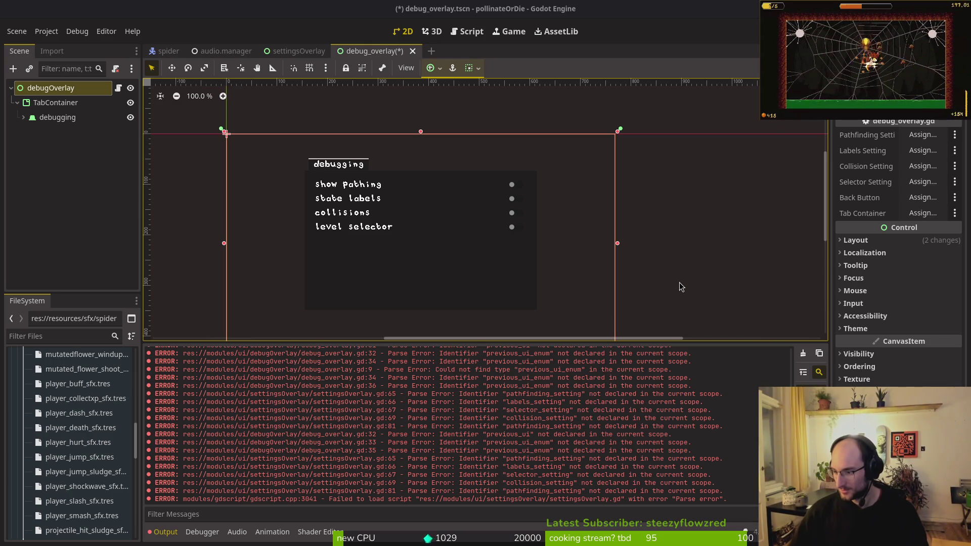
left_click(74, 136)
key("ctrl+s")
left_click(298, 50)
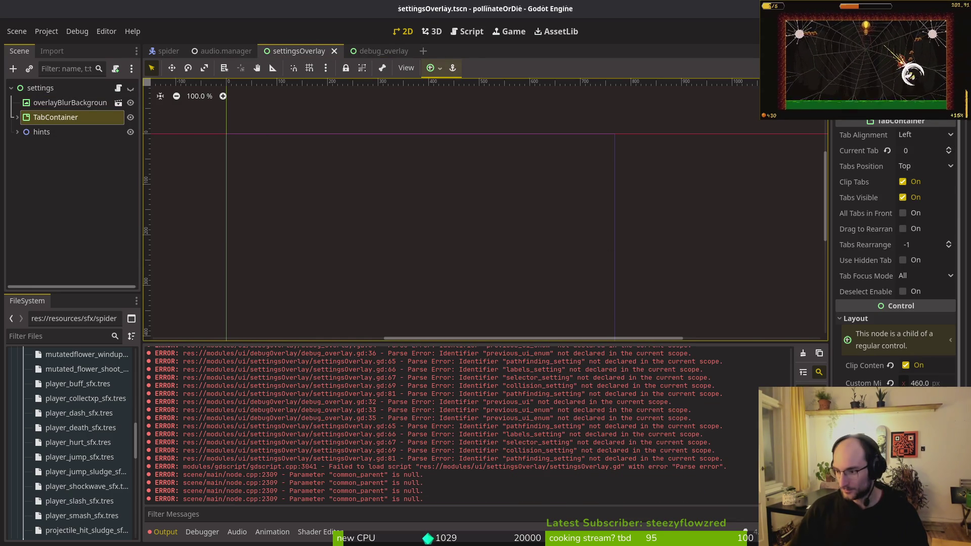
key("alt+Tab")
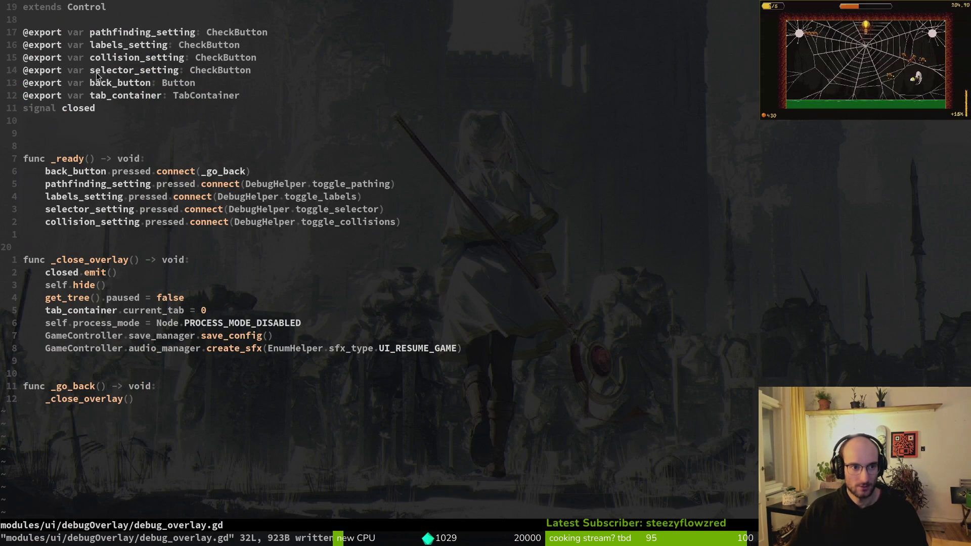
Copy the whole update_settings_values function from settingsOverlay.gd
left_click(110, 59)
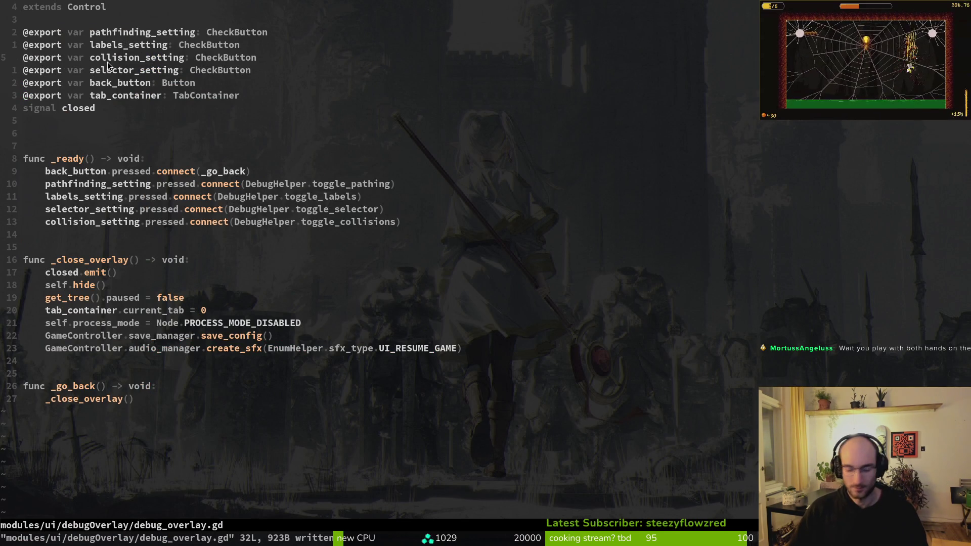
key("ctrl+6")
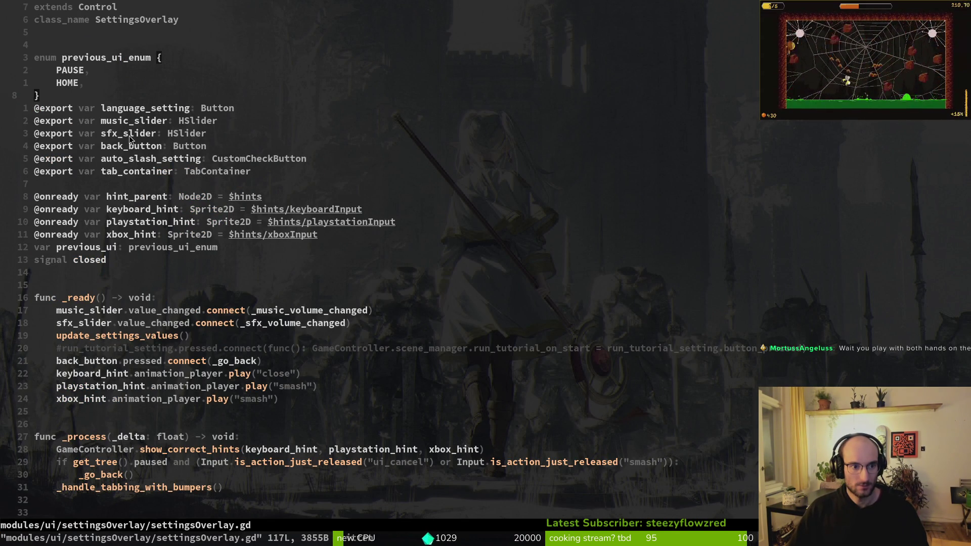
scroll(153, 244, "down", 15)
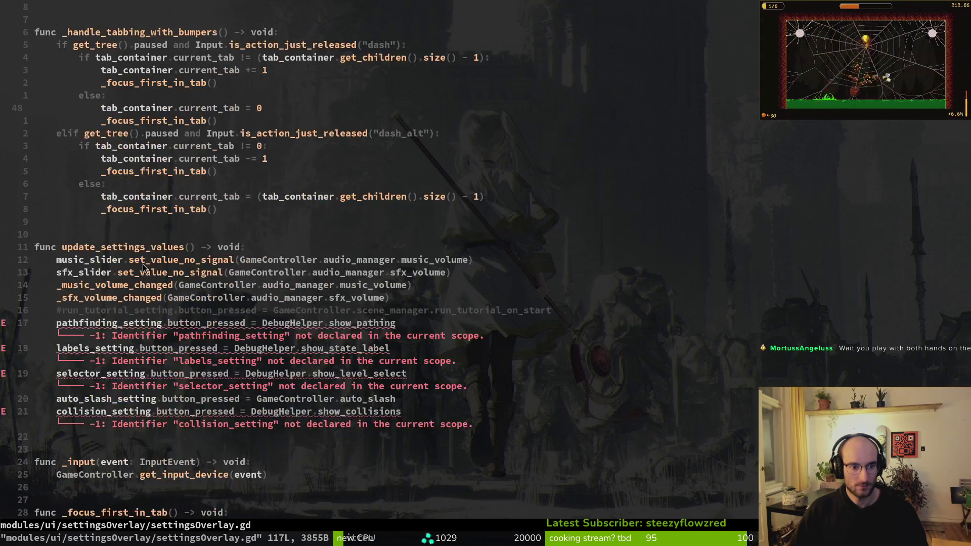
left_click(95, 248)
key("d")
key("d")
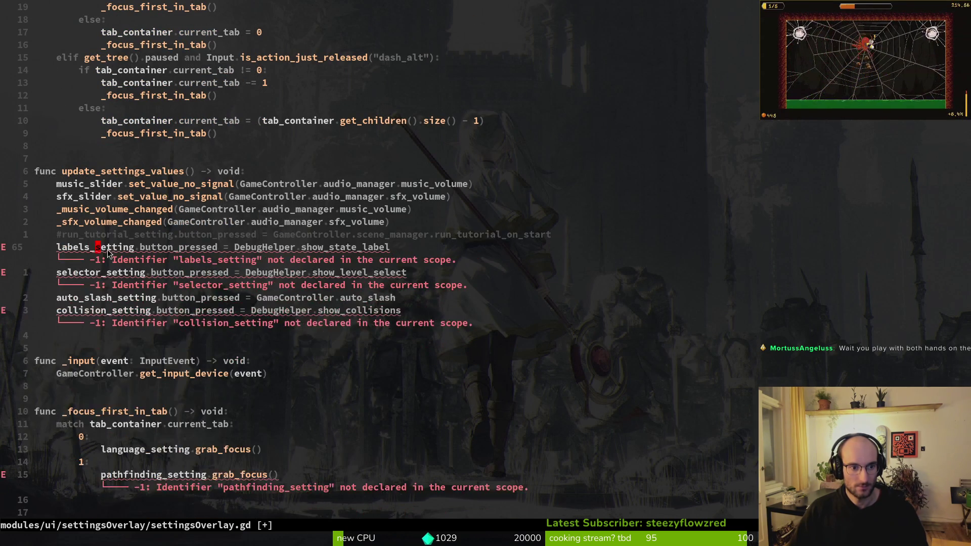
key("d")
key("d")
key("u")
key("u")
key("k")
key("k")
key("k")
key("shift+v")
key("j")
key("j")
key("j")
key("j")
key("y")
Paste update_settings_values at the end of debug_overlay.gd and save
key("ctrl+6")
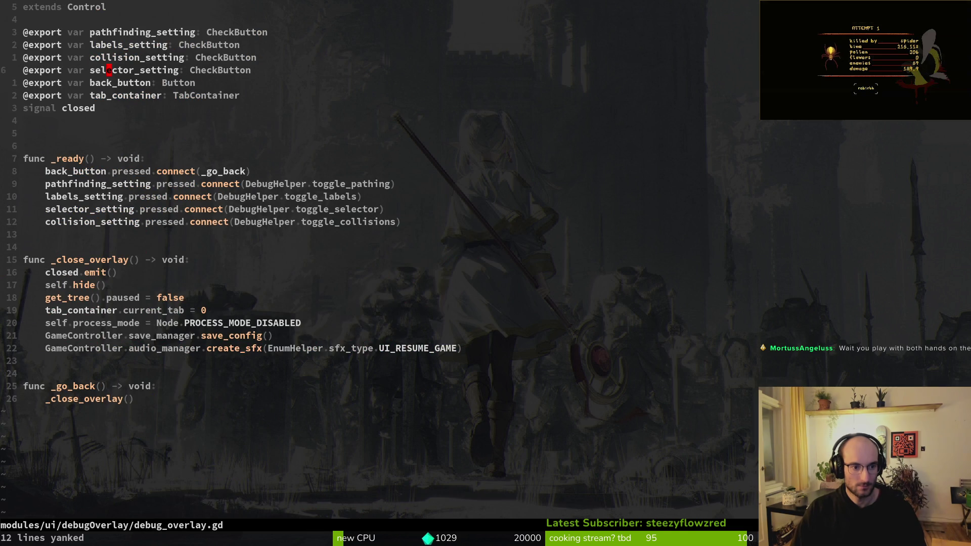
key("shift+g")
type("p")
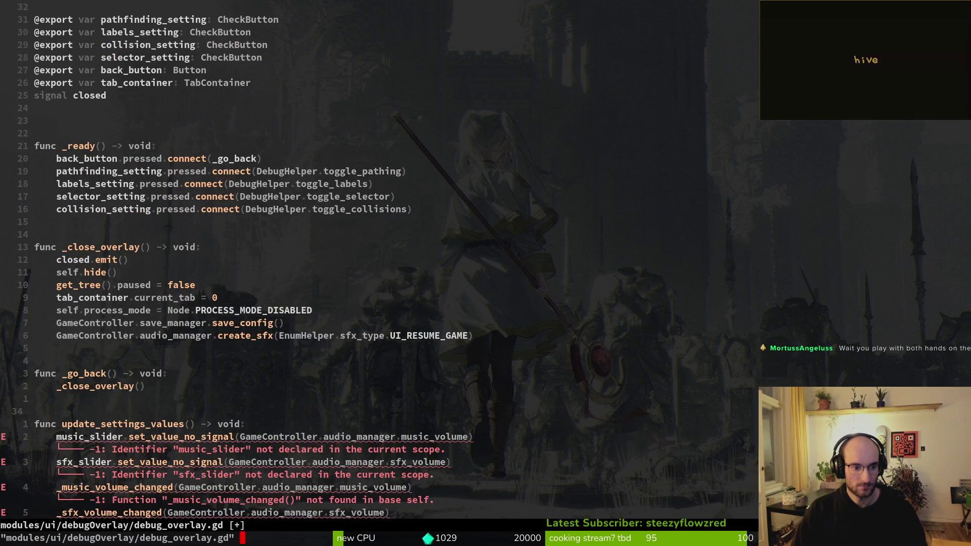
type(":w")
key("Return")
Try deleting the debug setting lines in settingsOverlay.gd, undoing the five-line over-deletion
key("ctrl+6")
key("j")
key("j")
key("j")
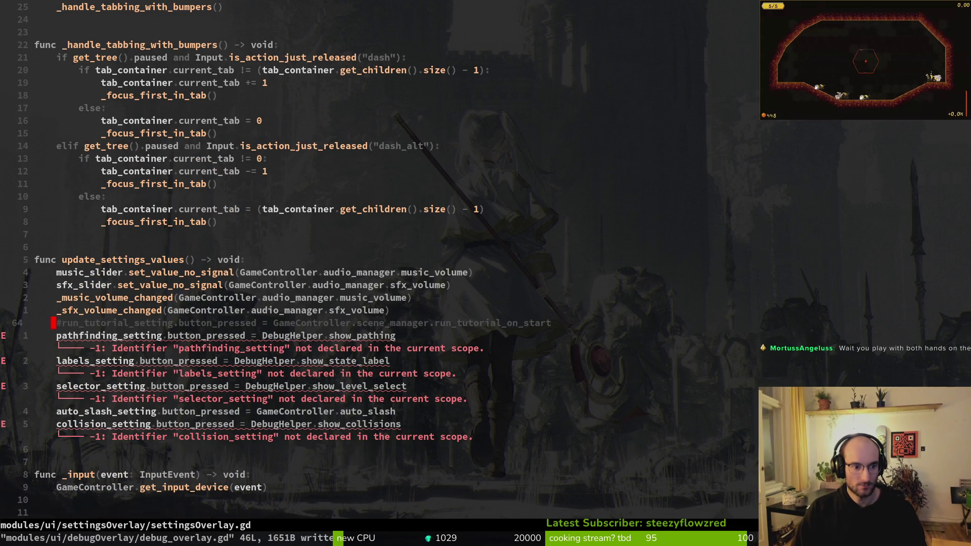
key("shift+v")
key("Escape")
key("j")
key("shift+v")
key("j")
Delete the pathfinding, labels, selector and collision setting lines and save settingsOverlay.gd
key("j")
key("j")
key("j")
key("d")
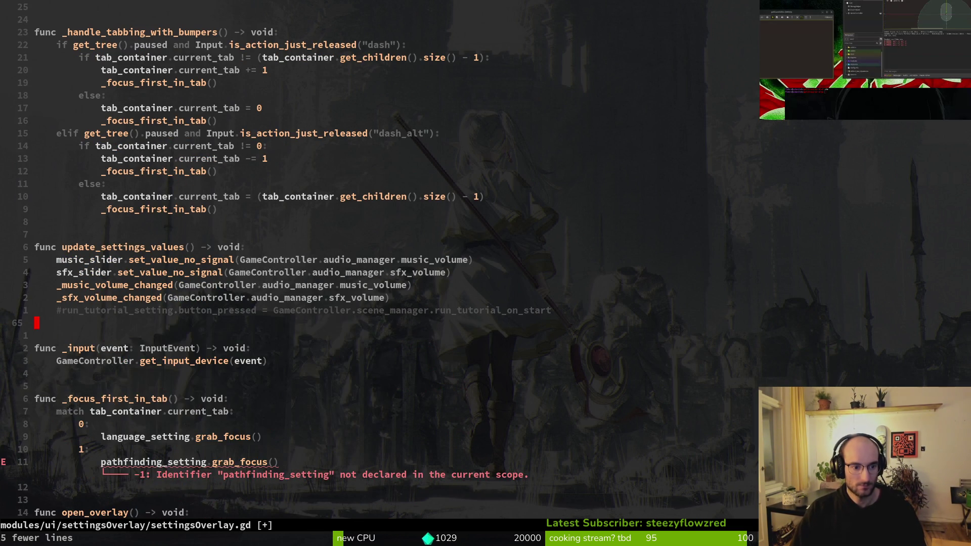
key("u")
key("j")
key("j")
key("j")
key("k")
key("k")
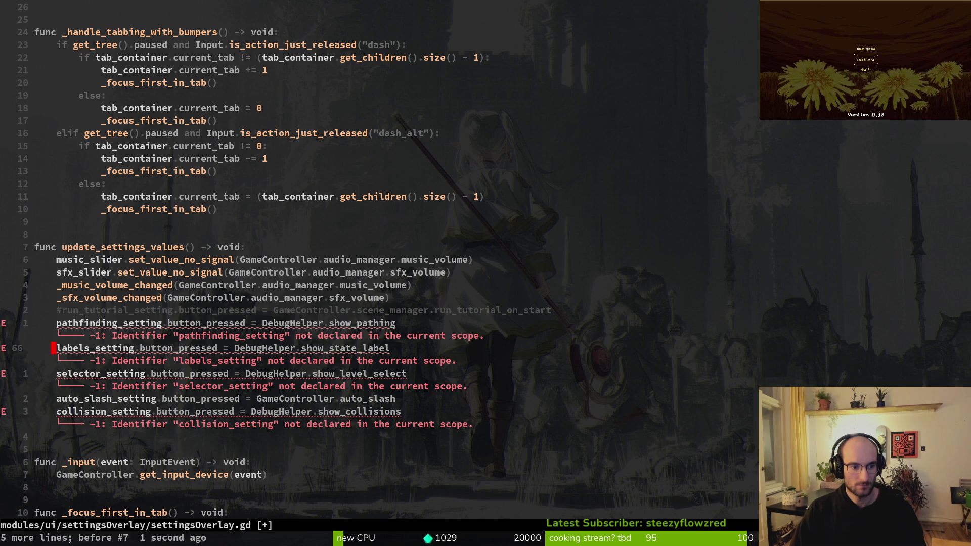
key("k")
key("d")
key("d")
key("d")
key("d")
key("d")
key("j")
key("d")
key("d")
type(":w")
key("Return")
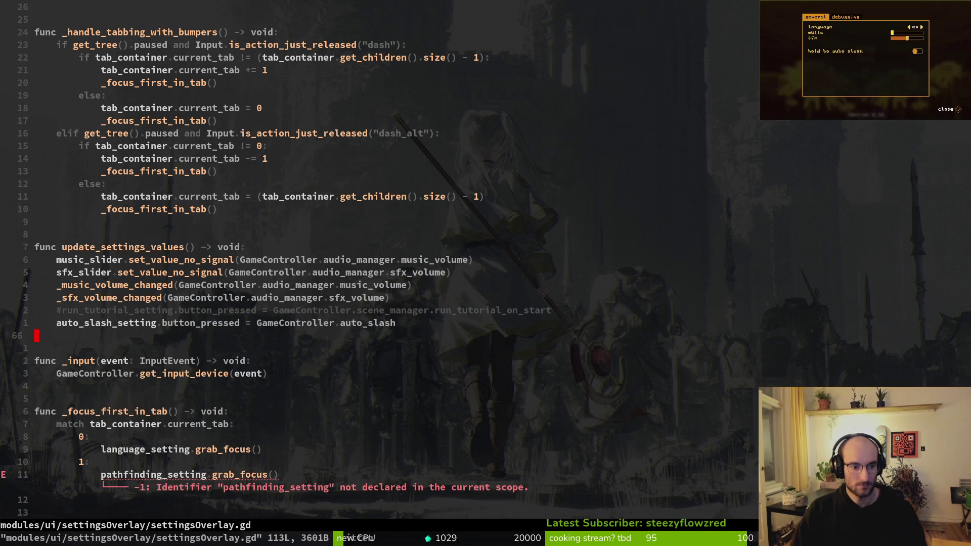
key("j")
key("j")
key("j")
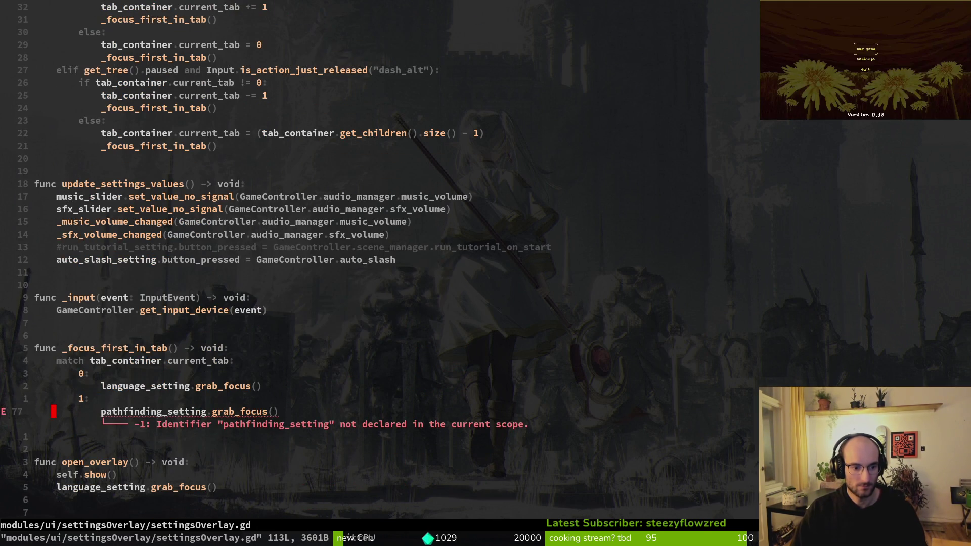
key("alt+Tab")
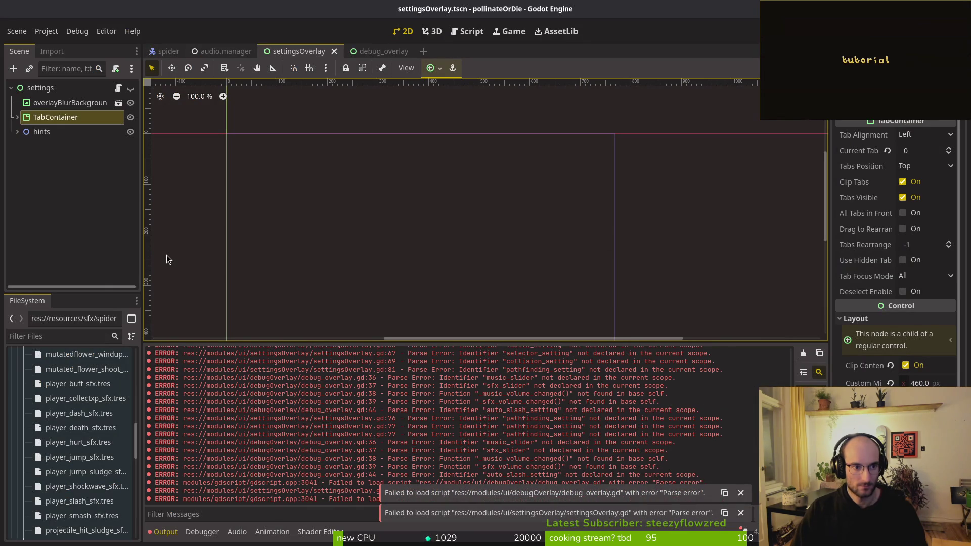
Expand TabContainer and toggle the settings root node visible, showing only the general tab
left_click(17, 117)
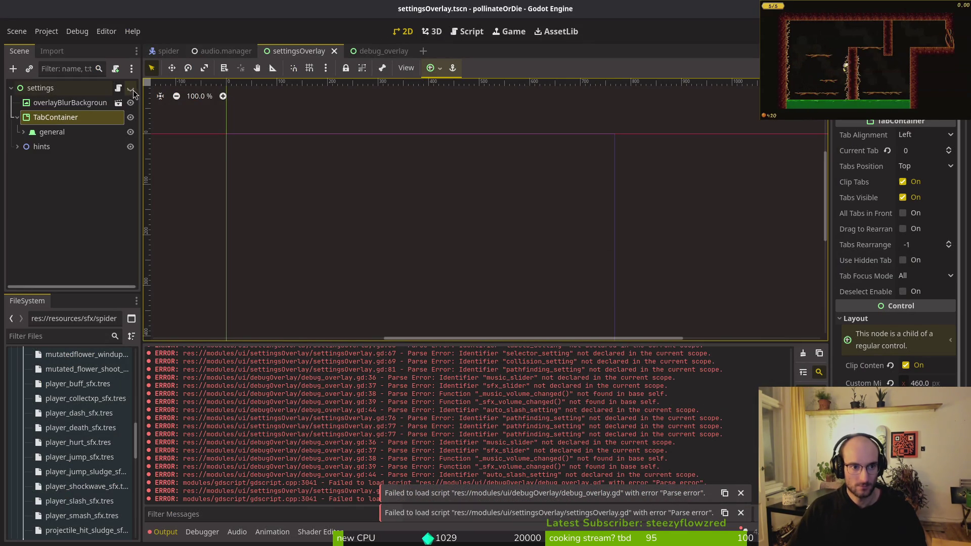
left_click(130, 88)
scroll(455, 207, "down", 2)
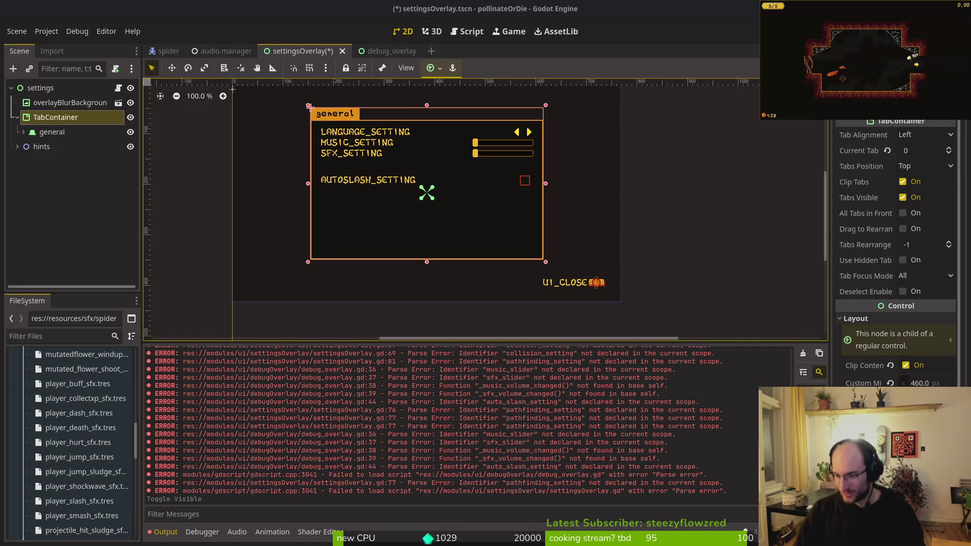
left_click(46, 31)
left_click(56, 43)
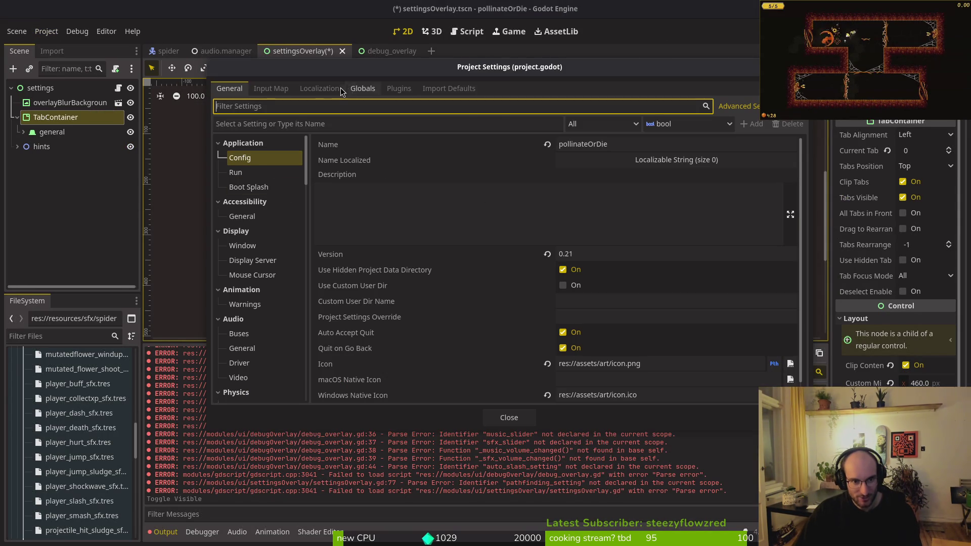
left_click(377, 89)
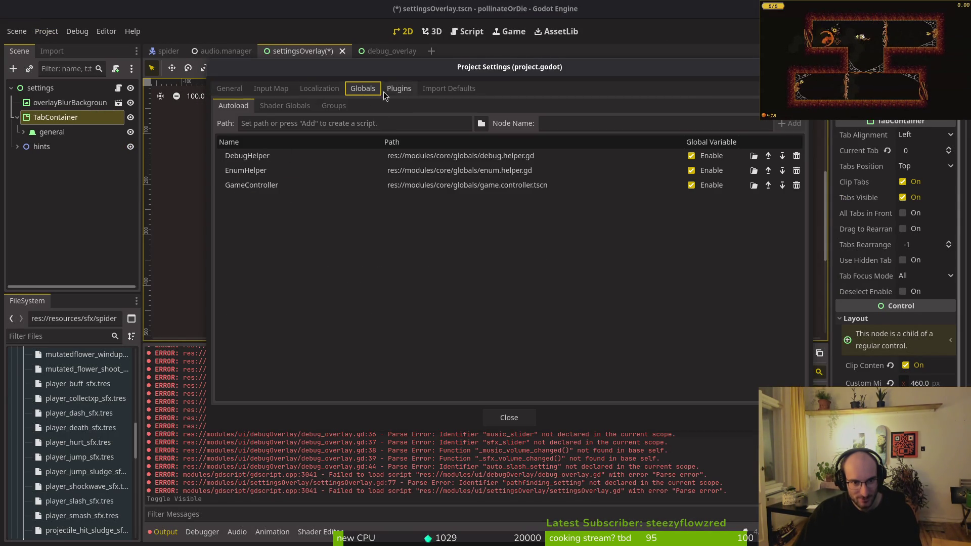
left_click(267, 89)
scroll(382, 288, "down", 5)
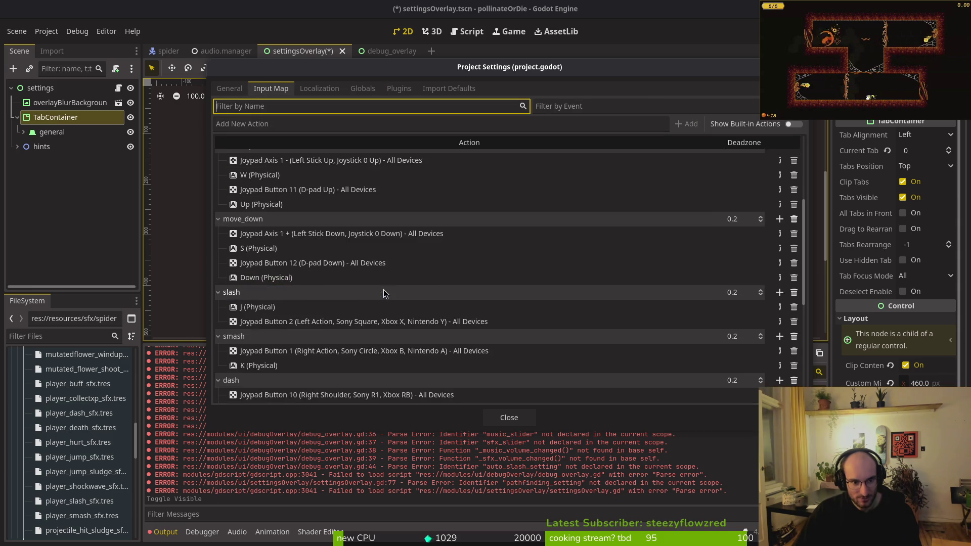
left_click(266, 197)
scroll(266, 196, "up", 2)
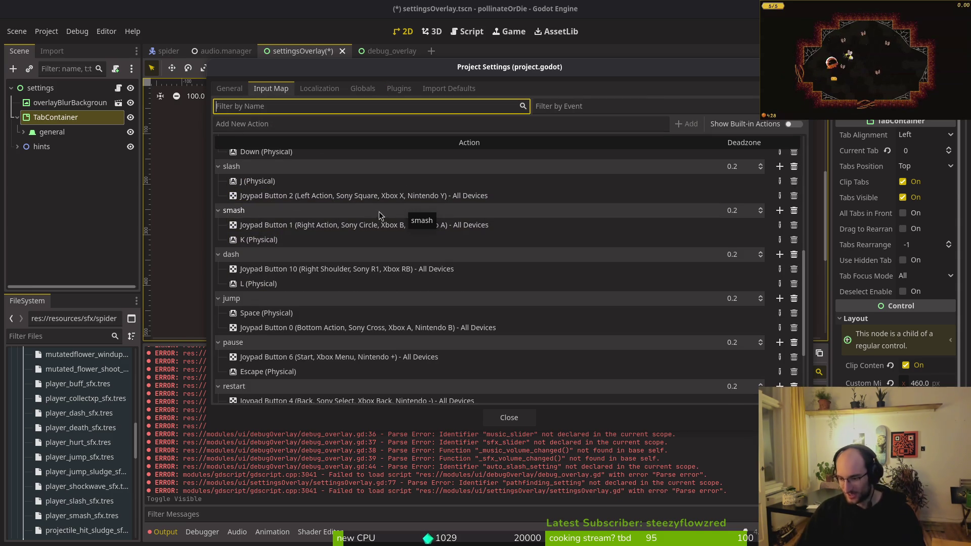
left_click(508, 417)
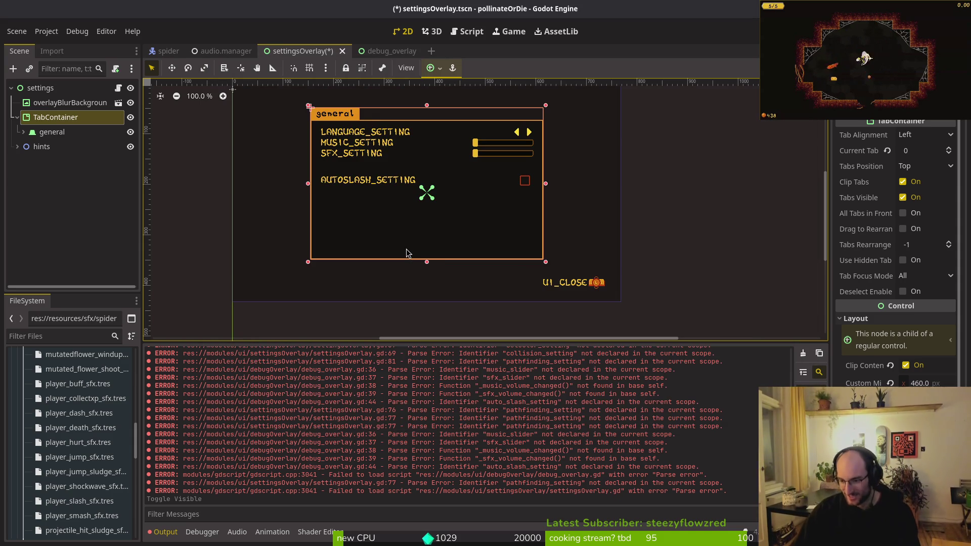
Recenter the settings panel, save settingsOverlay.tscn, and select the root settings node
scroll(485, 232, "down", 4)
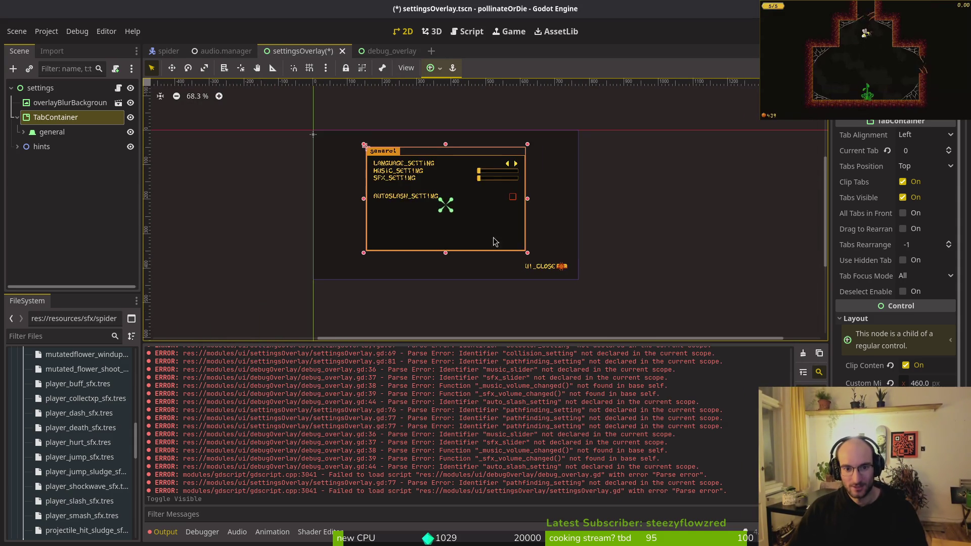
scroll(466, 238, "up", 3)
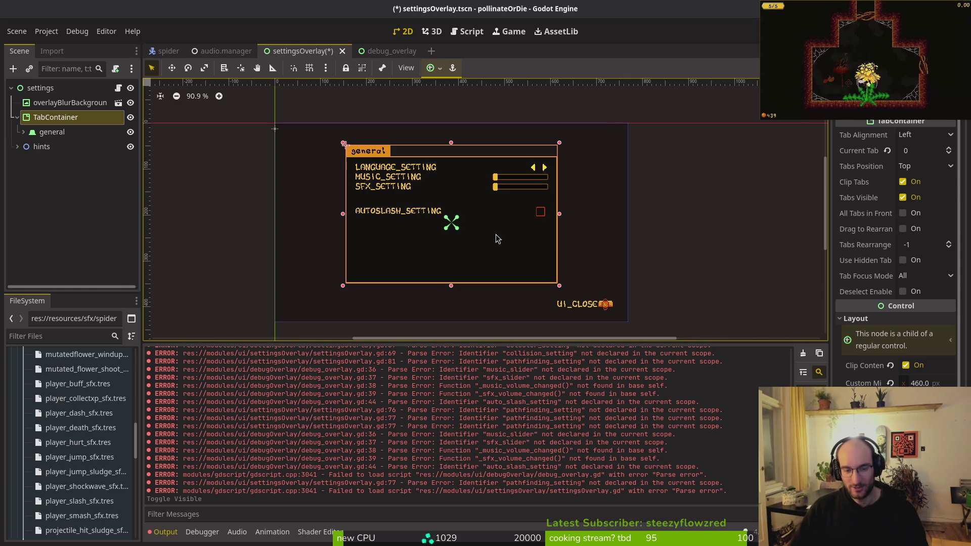
left_click_drag(485, 233, 498, 224)
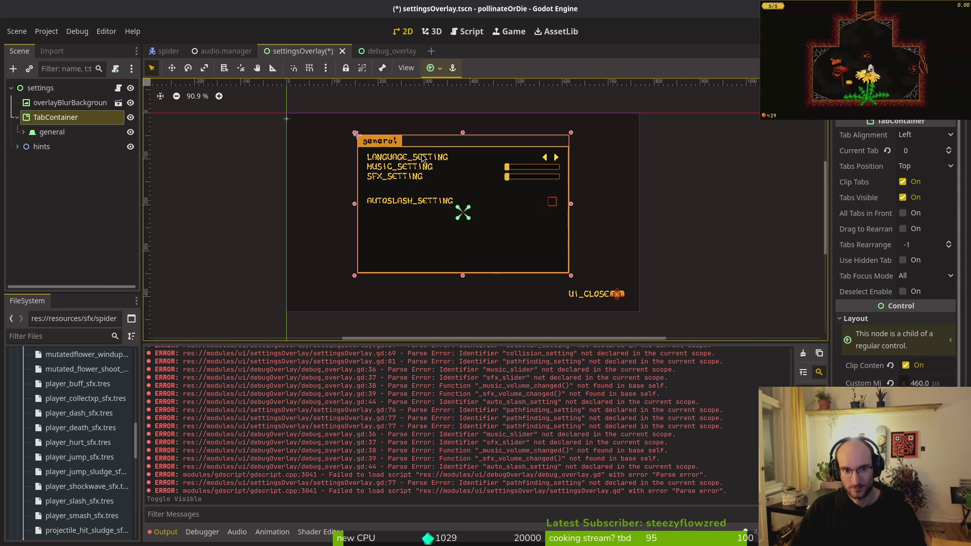
key("ctrl+s")
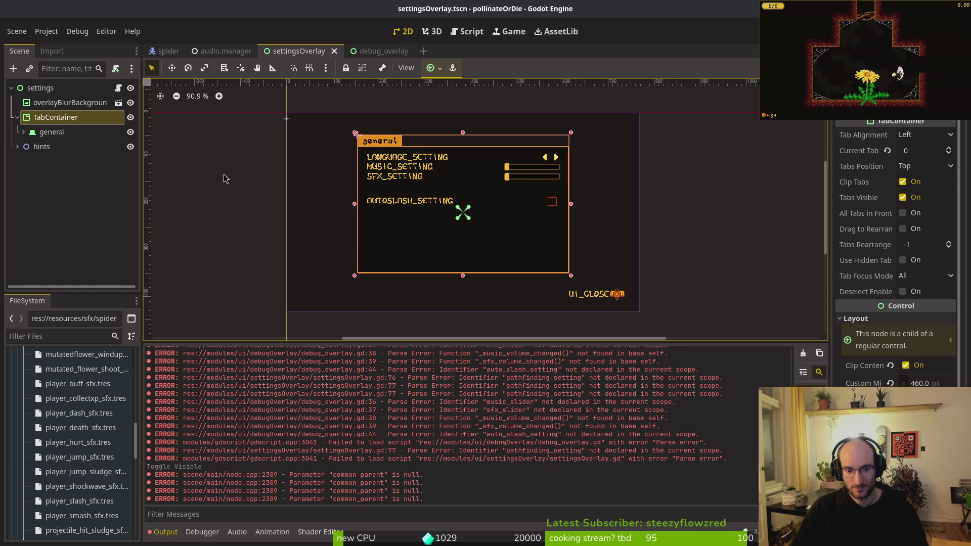
left_click(66, 88)
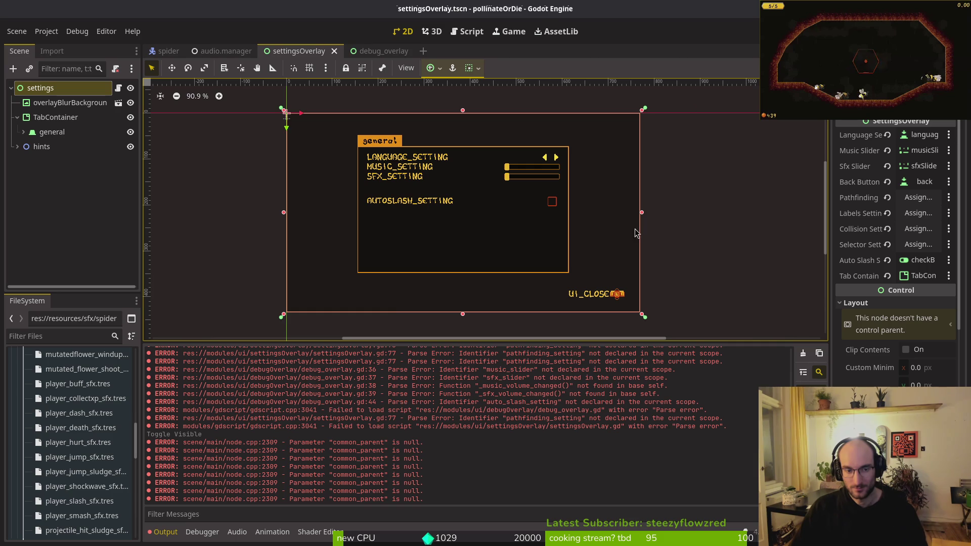
key("alt+Tab")
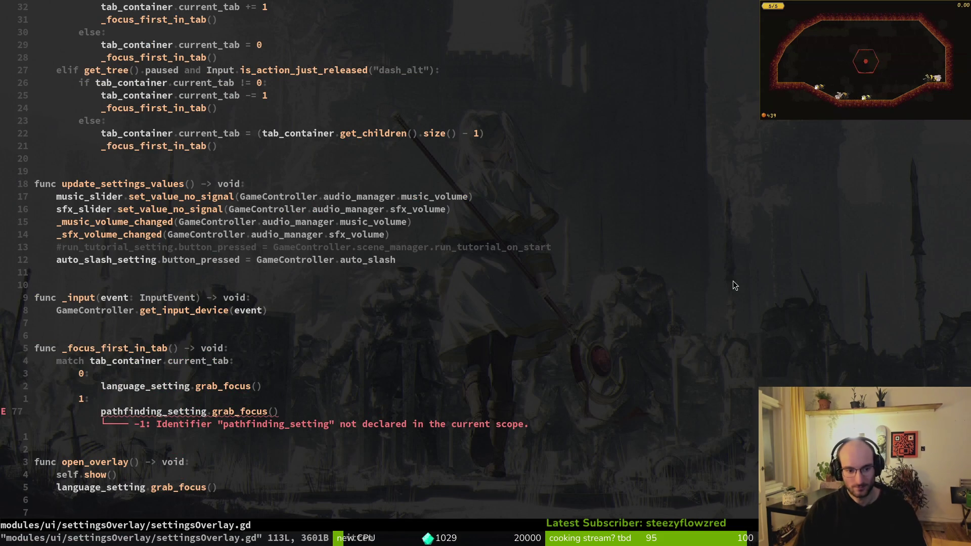
type("kdj:w")
Delete the pathfinding_setting focus case from _focus_first_in_tab and quit Neovim
key("Return")
type(":")
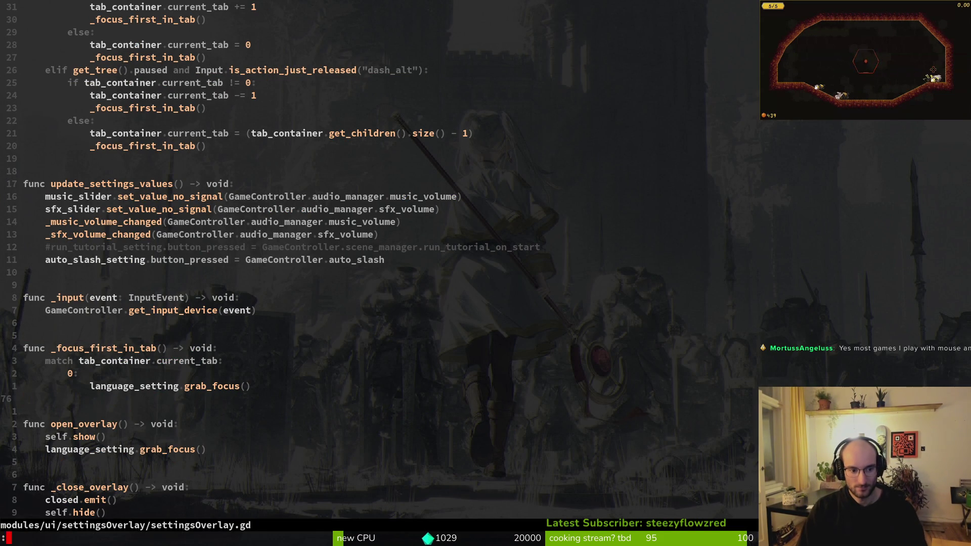
type("q")
key("Return")
key("alt+Tab")
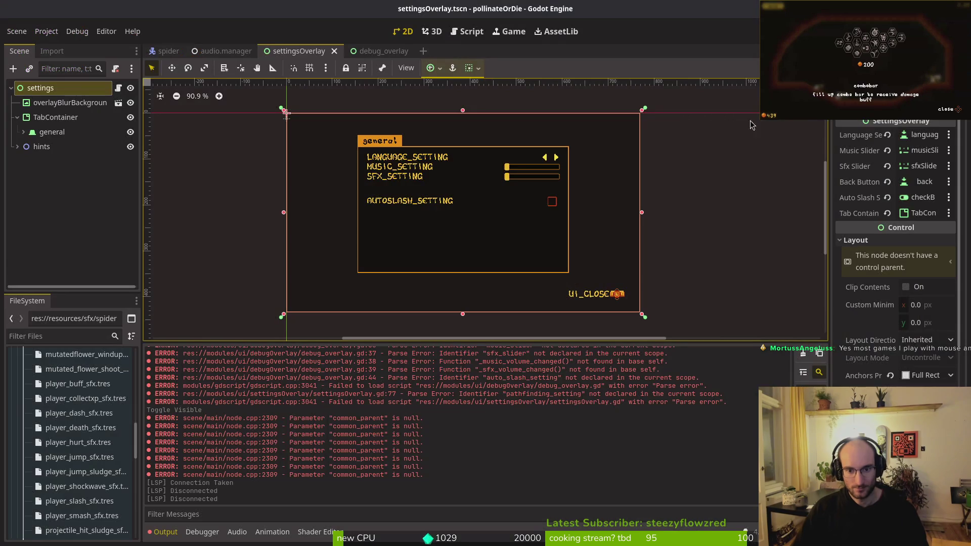
Clear the old errors from the Output log, save the scene, and run the project
left_click(799, 356)
key("F5")
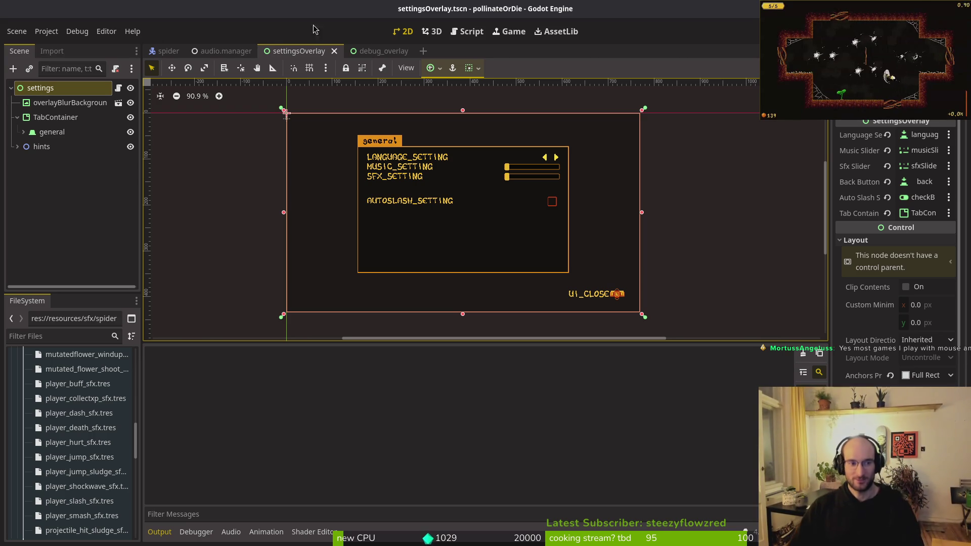
key("F5")
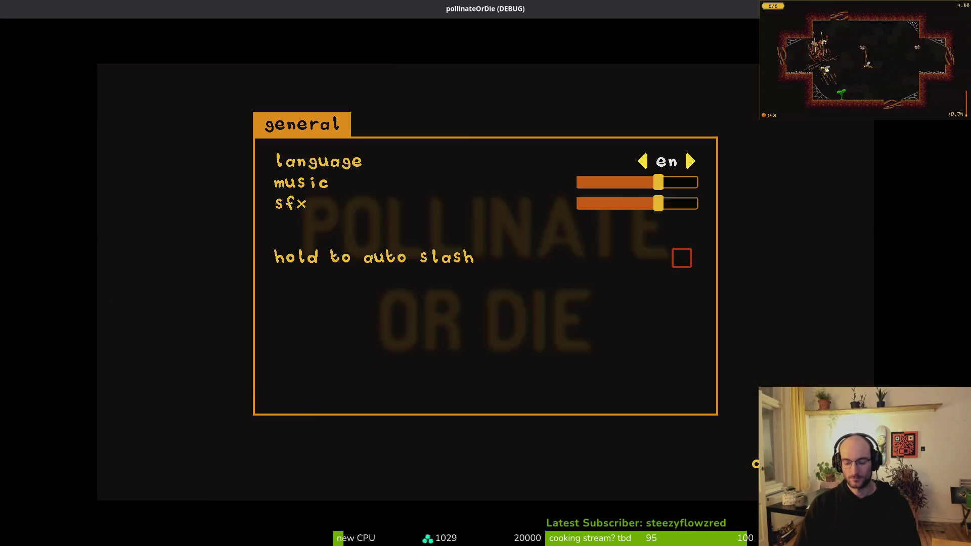
Relaunch the game, open Settings, toggle language es/en and reach the auto-slash checkbox
key("Down")
key("Down")
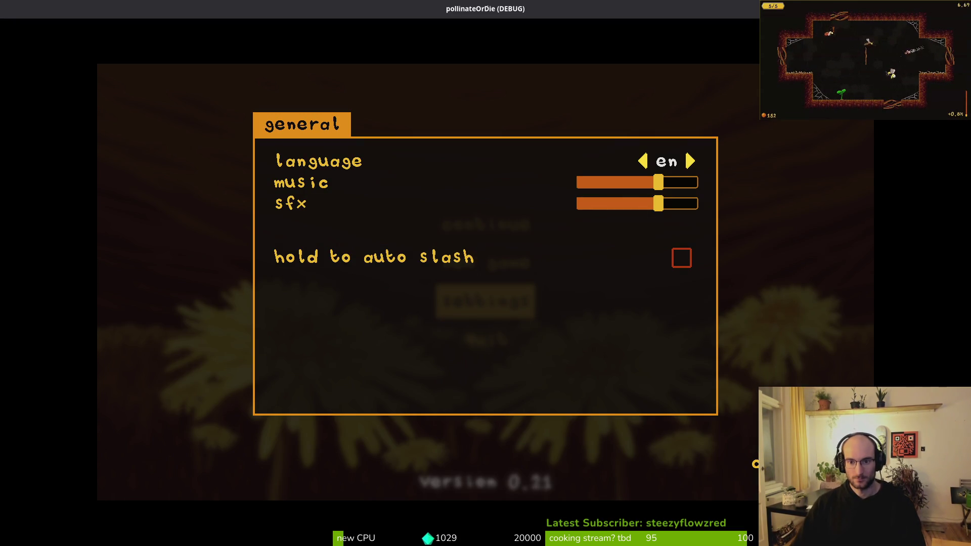
key("Up")
key("Up")
key("F8")
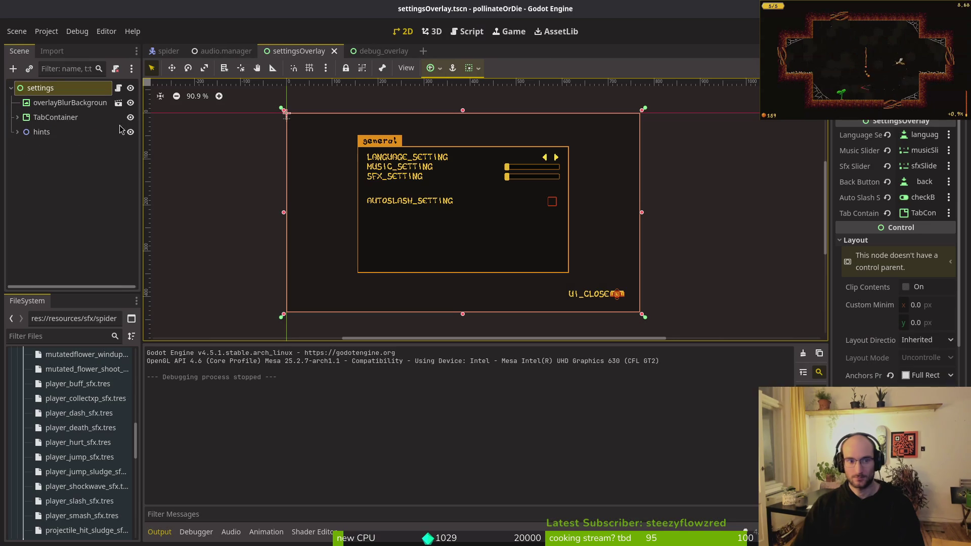
key("F5")
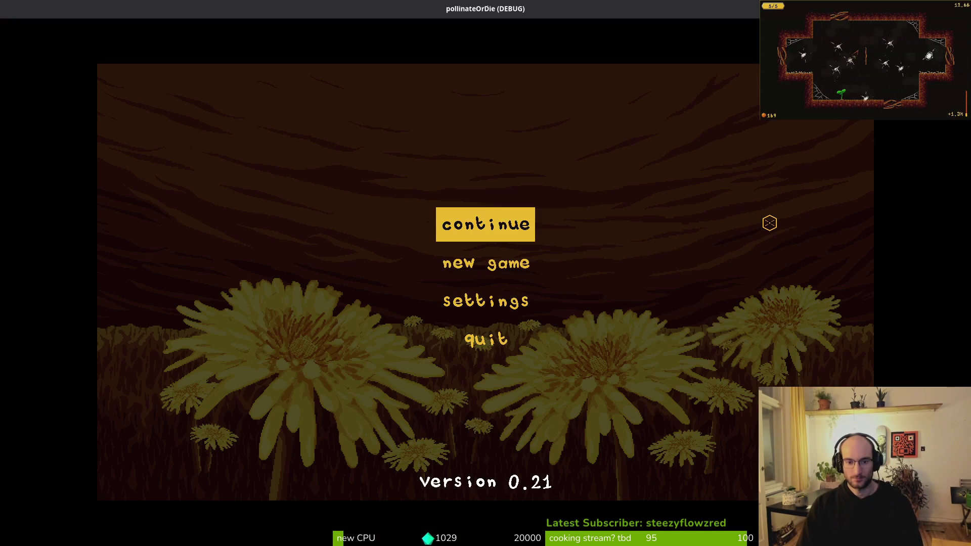
key("Down")
key("Down")
key("Return")
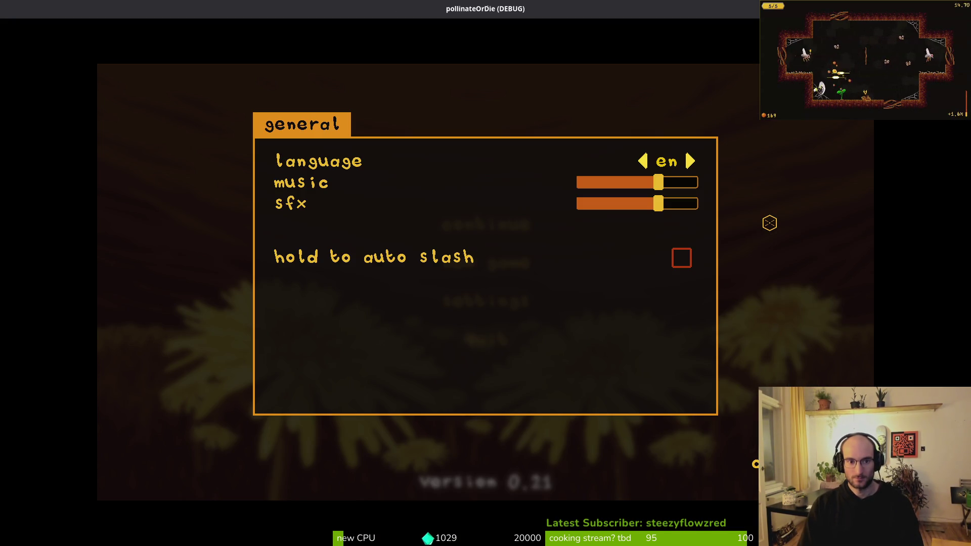
key("Right")
key("Left")
key("Down")
key("Down")
key("Down")
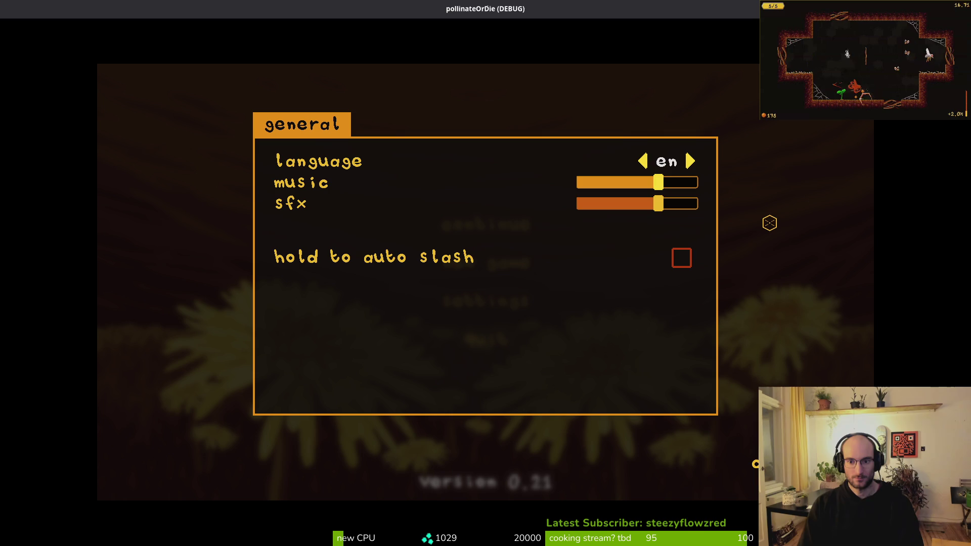
key("F8")
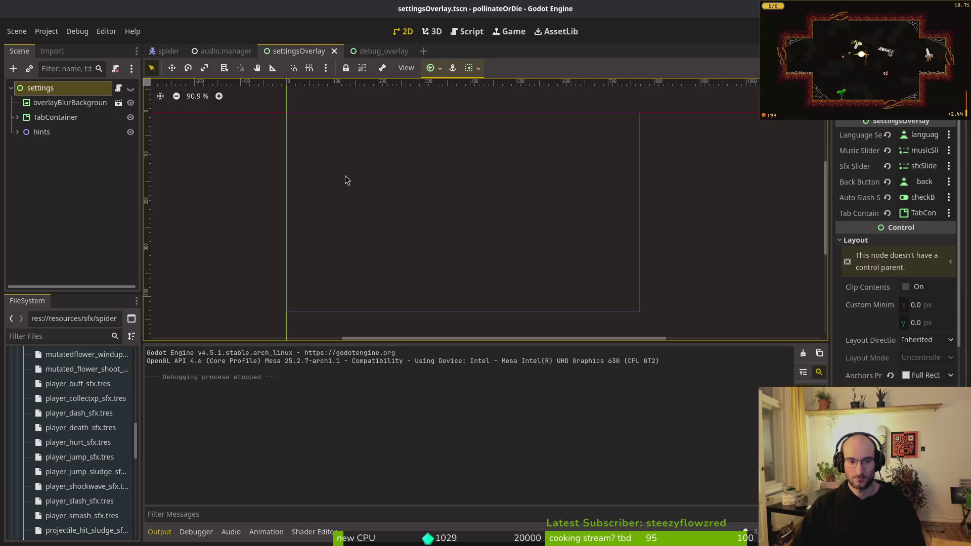
Close the settingsOverlay and debug_overlay tabs, then start a new game and open the pause menu
left_click(334, 51)
left_click(326, 51)
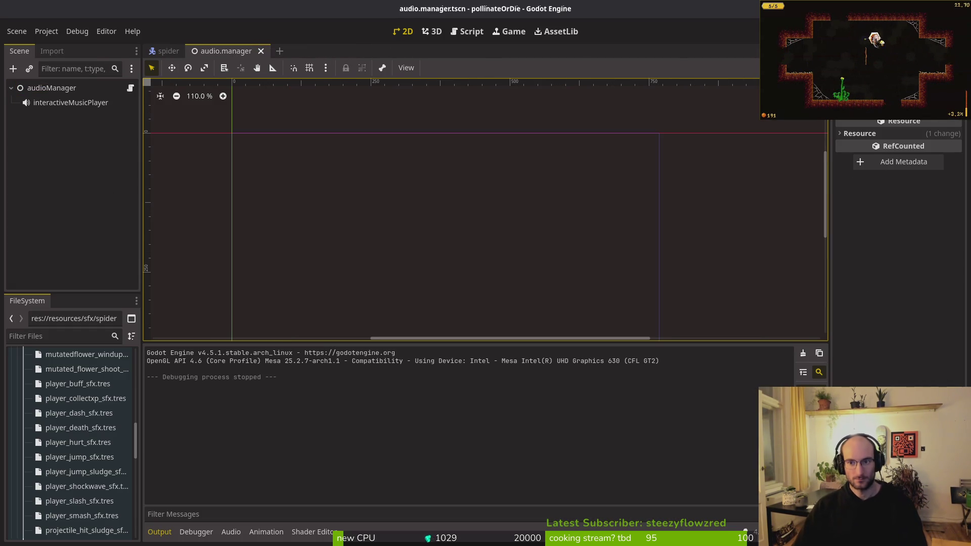
key("F5")
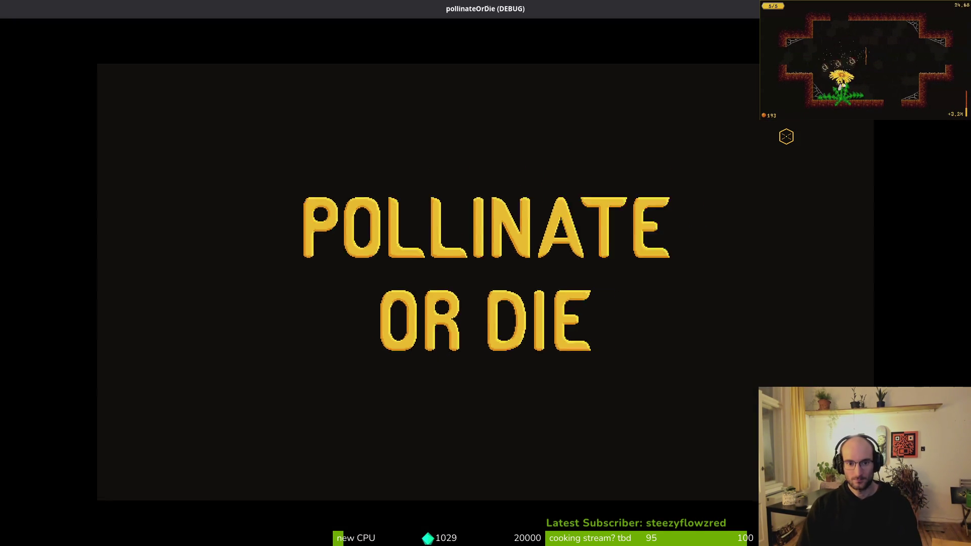
key("Return")
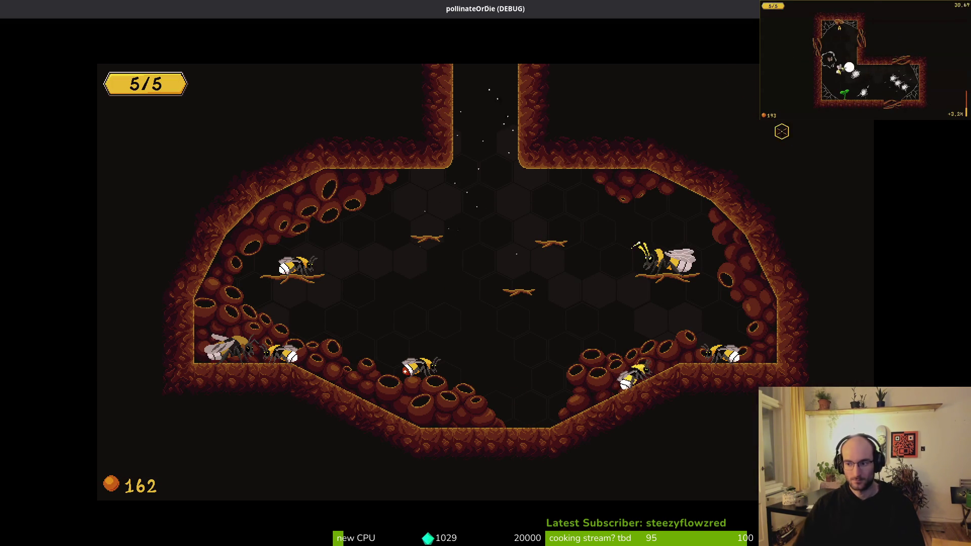
key("Escape")
key("alt+F4")
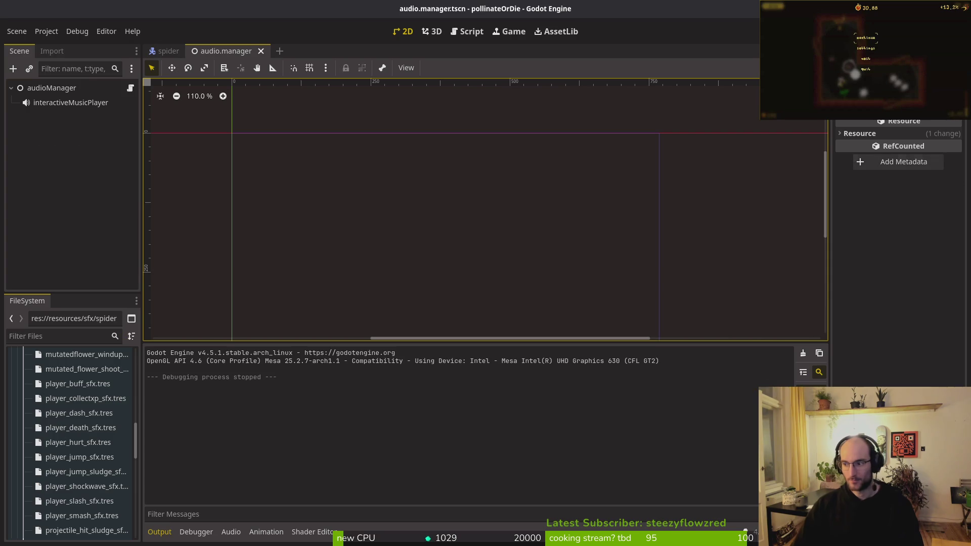
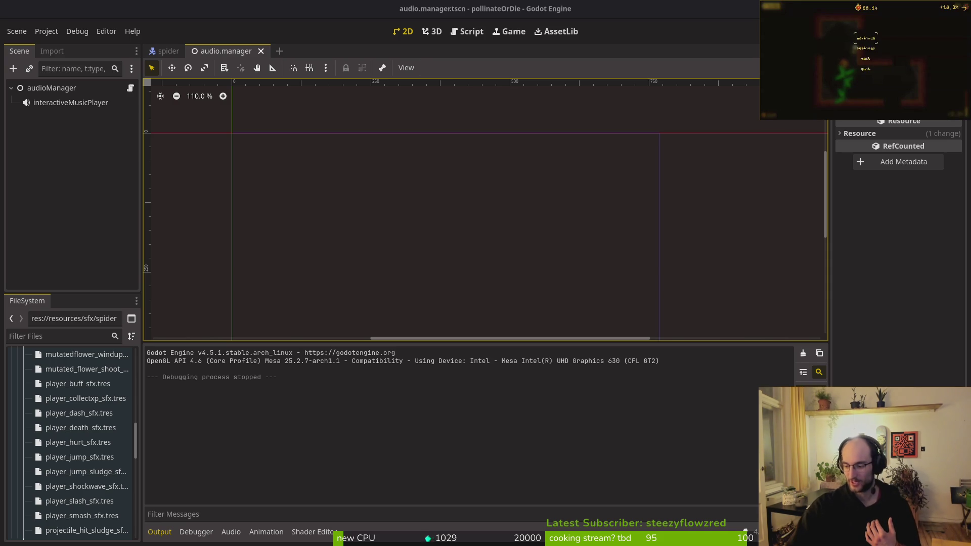
Check the changed files in tig's git status view, then return to Godot
key("Escape")
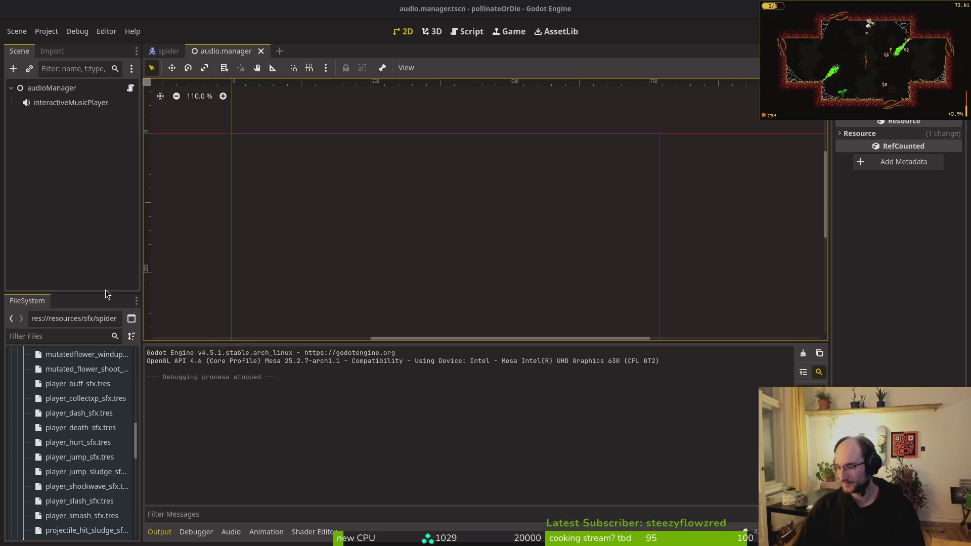
left_click(57, 203)
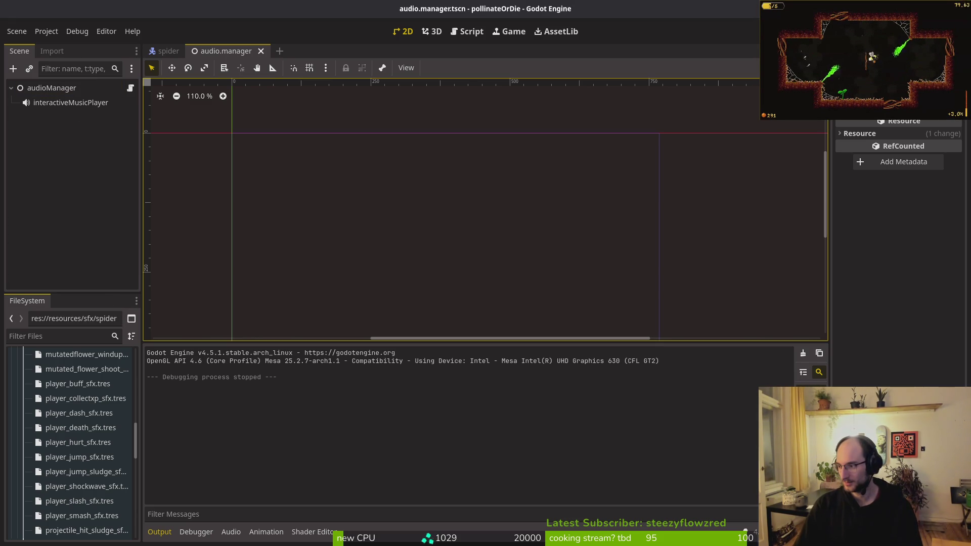
key("super+2")
type("tig")
key("Return")
key("Down")
key("Down")
key("Down")
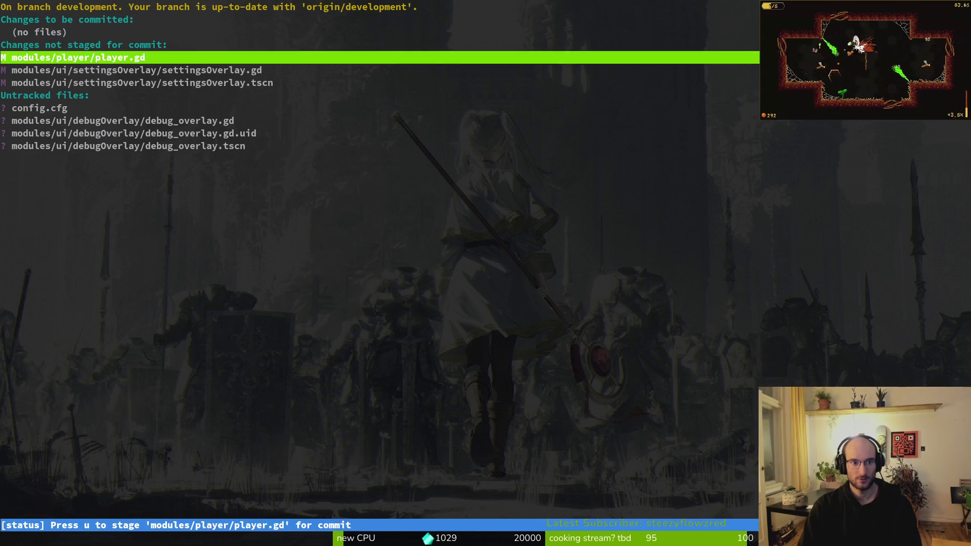
key("q")
key("super+1")
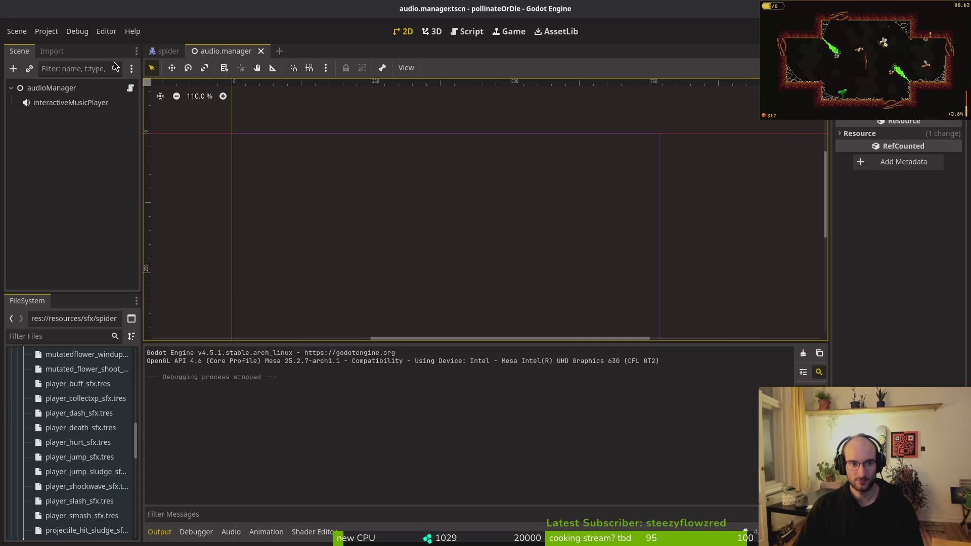
Collapse the audioManager node in the Scene dock and bring up quick resource search
left_click(11, 88)
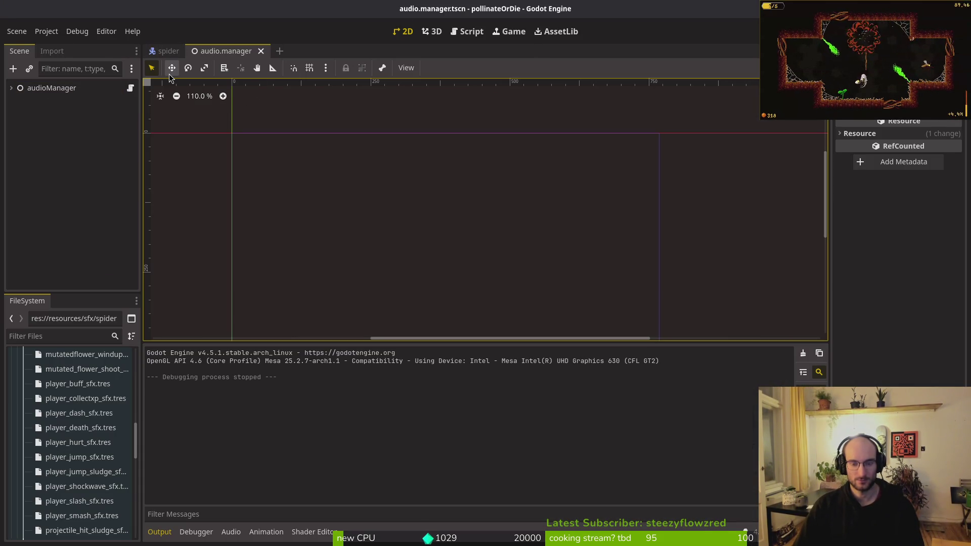
key("alt+shift+o")
key("Escape")
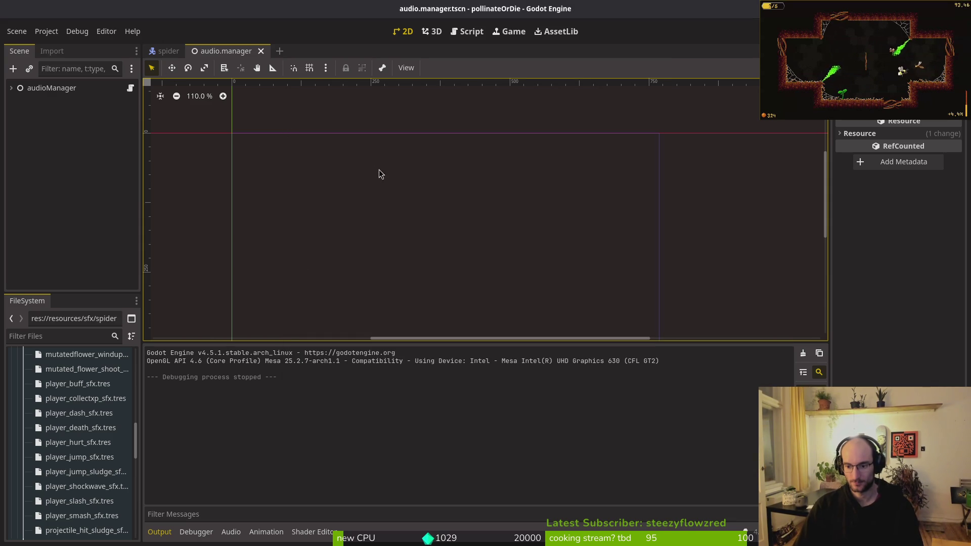
key("alt+shift+o")
Open pause_overlay.tscn through quick search with the query 'pausoverts'
type("pausoverts")
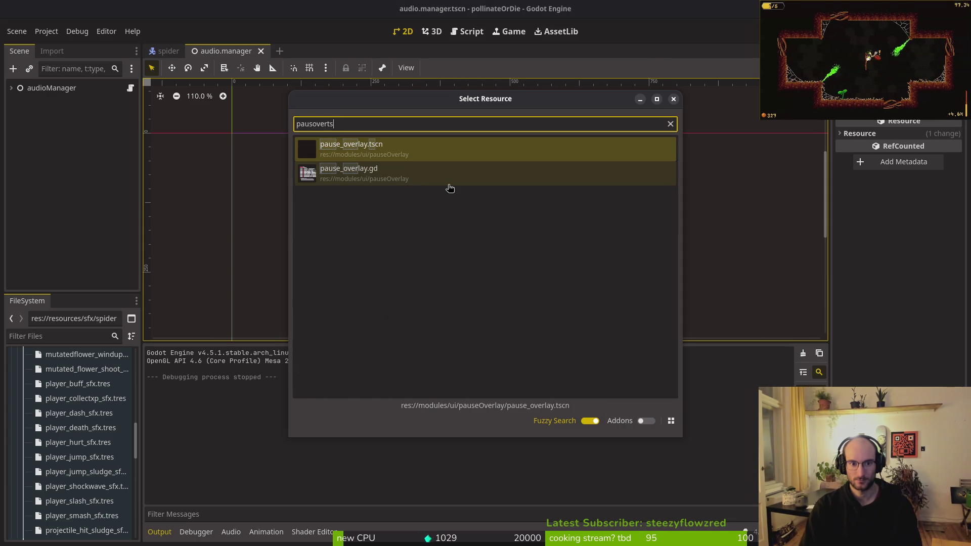
key("Return")
key("alt+Tab")
key("alt+Tab")
key("alt+Tab")
key("alt+Tab")
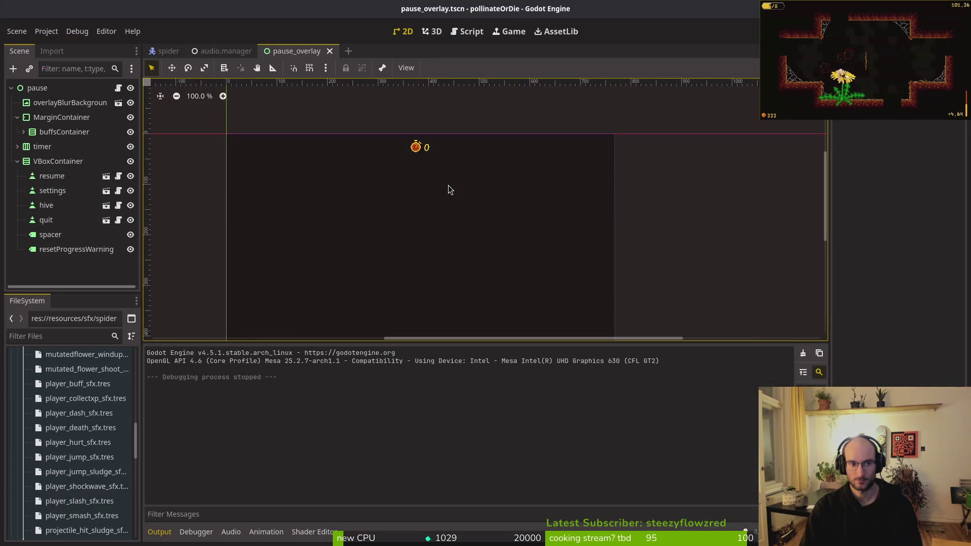
key("e")
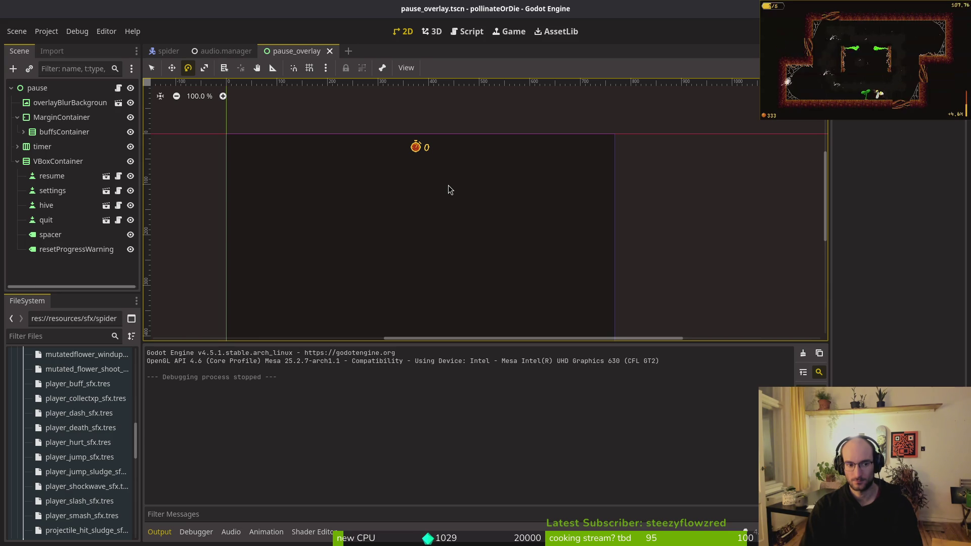
Play-test the game: check settings, play into the hive, pause and quit, then collapse VBoxContainer
key("F5")
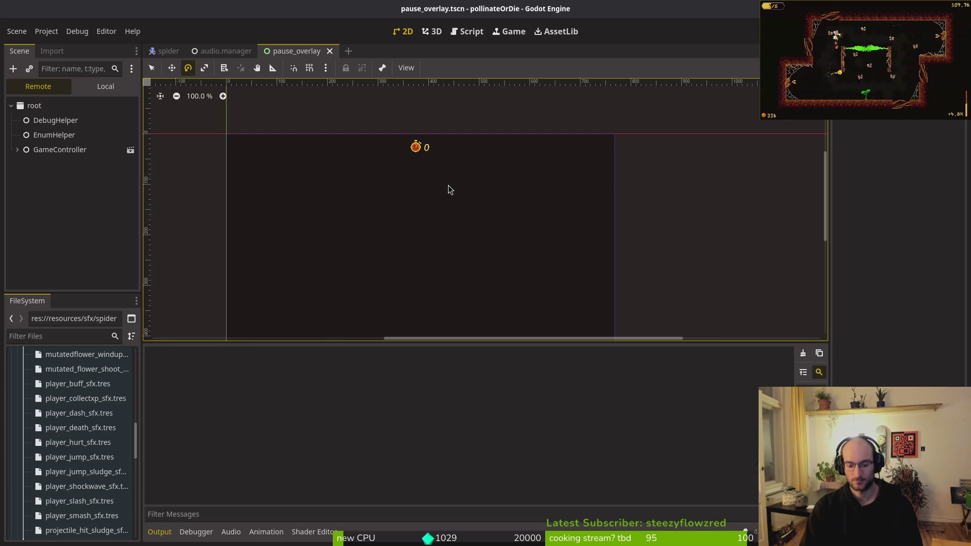
key("Down")
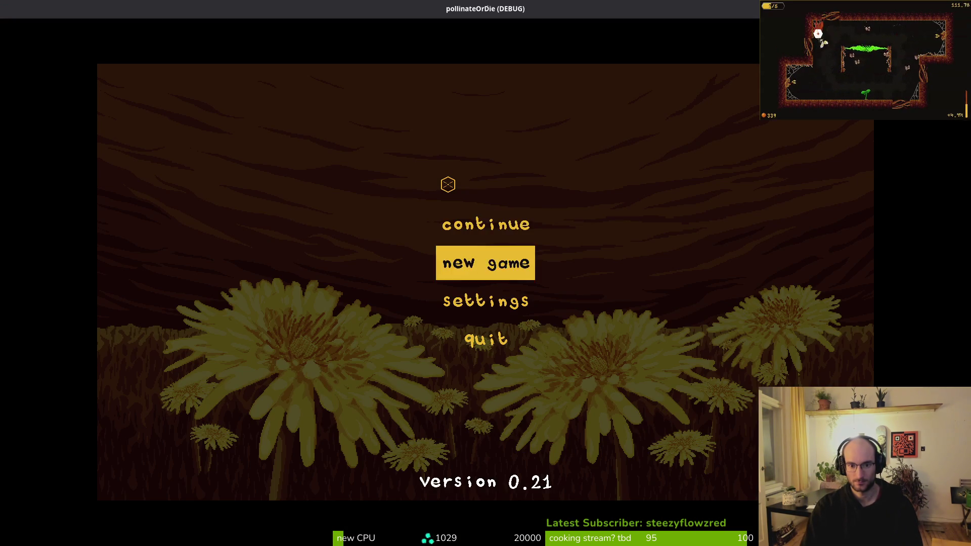
key("Down")
key("Return")
key("Escape")
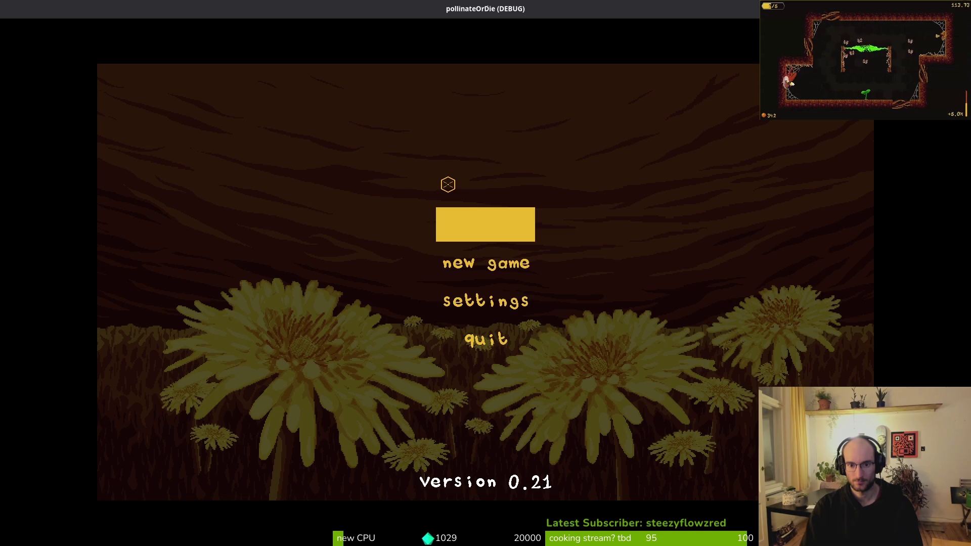
key("Return")
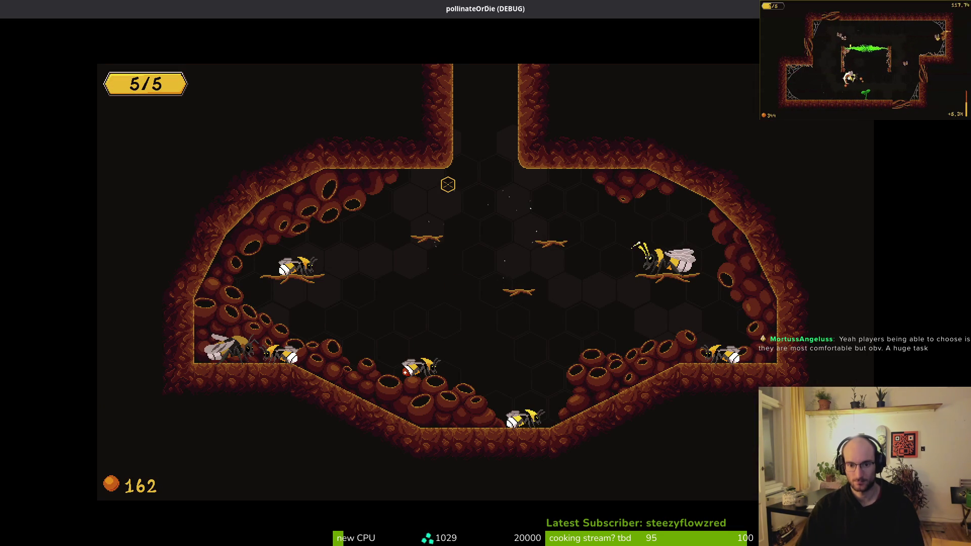
key("Escape")
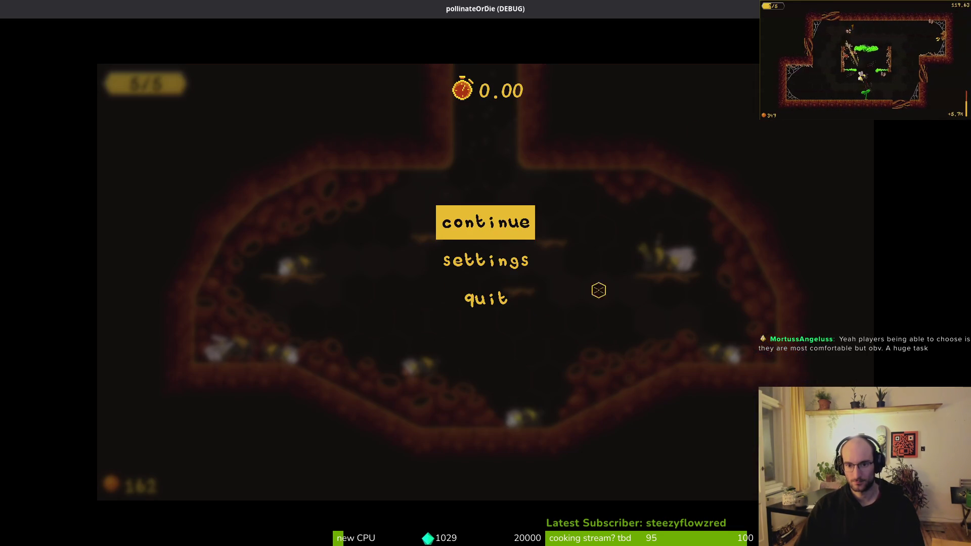
left_click(485, 298)
left_click(432, 301)
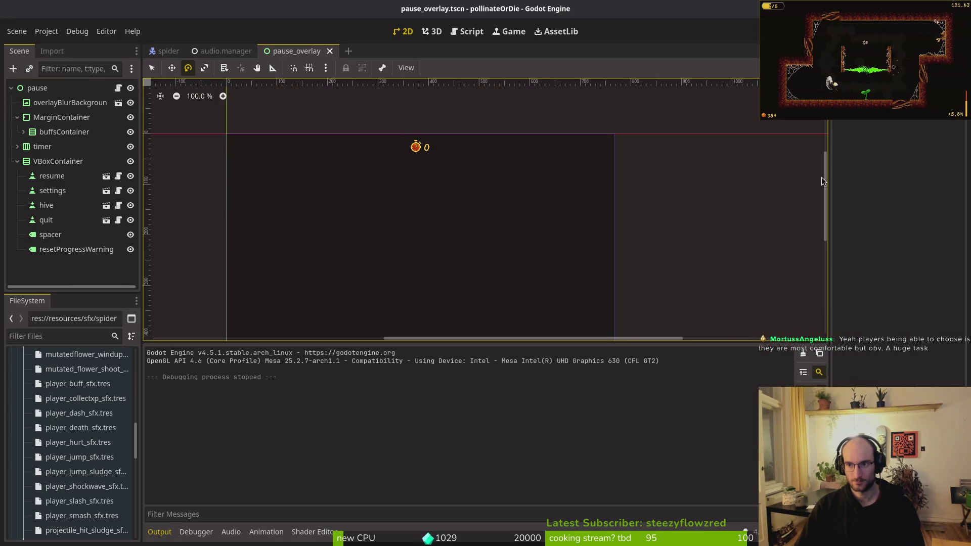
left_click(17, 161)
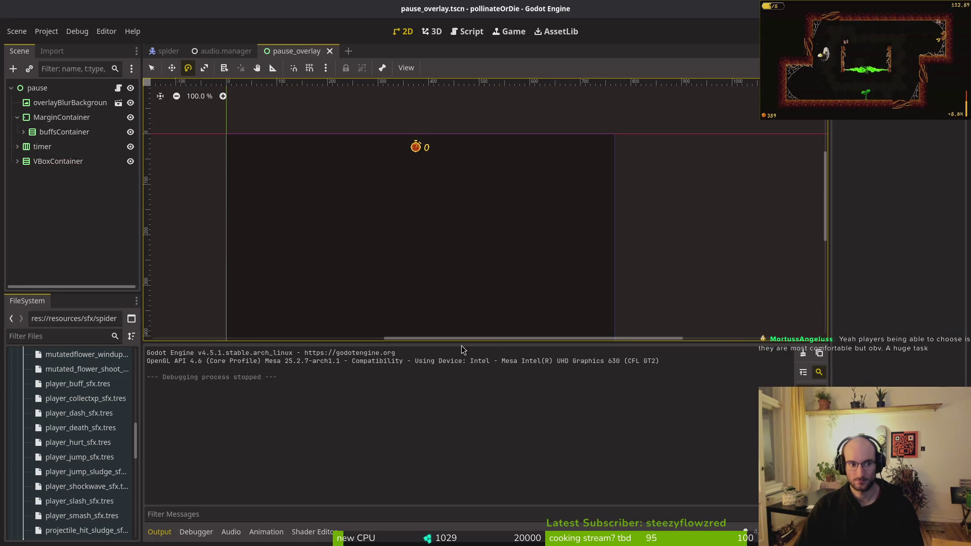
key("super+2")
Stage the debug overlay files and the player.gd changes in tig
type("tig")
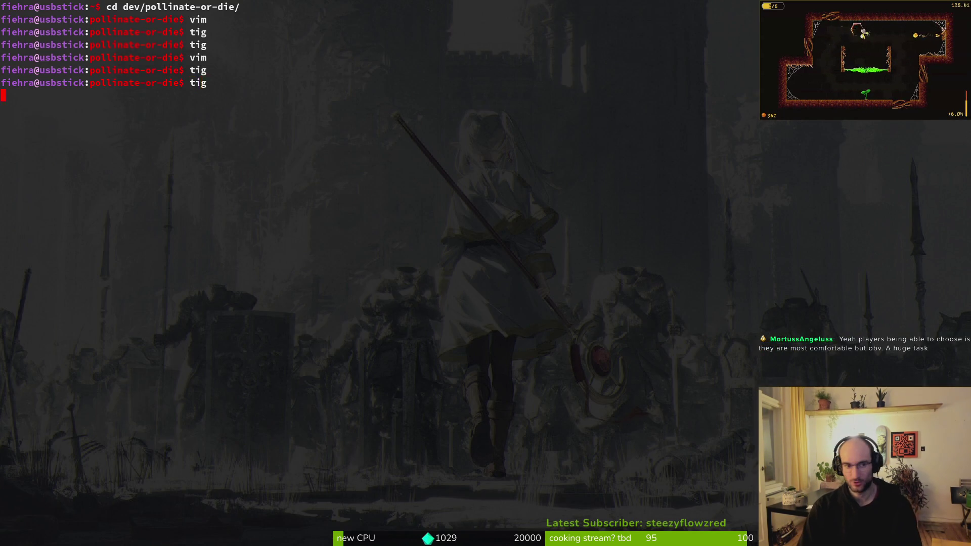
key("Return")
key("Down")
key("Down")
key("Down")
key("Down")
key("Down")
key("Down")
key("u")
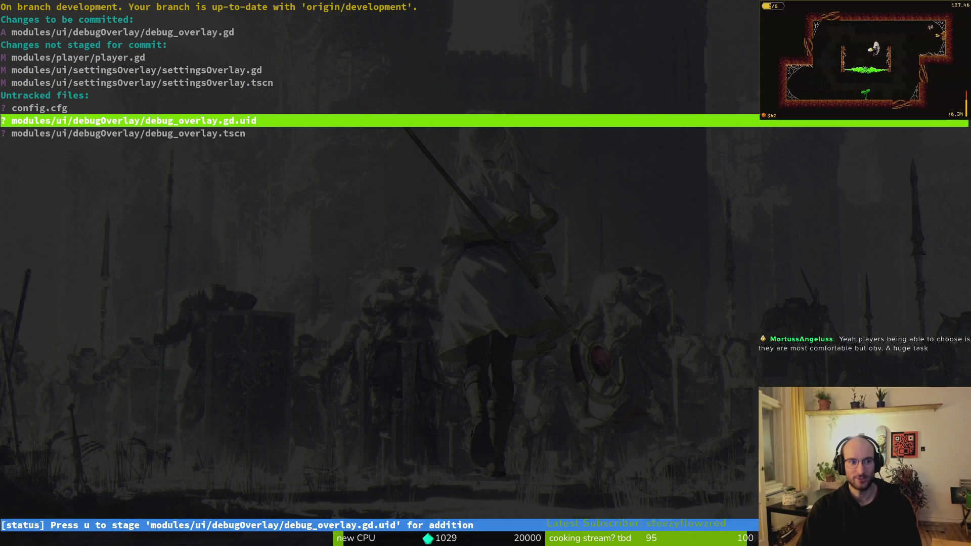
key("u")
key("u")
key("Up")
key("Up")
key("Up")
key("Return")
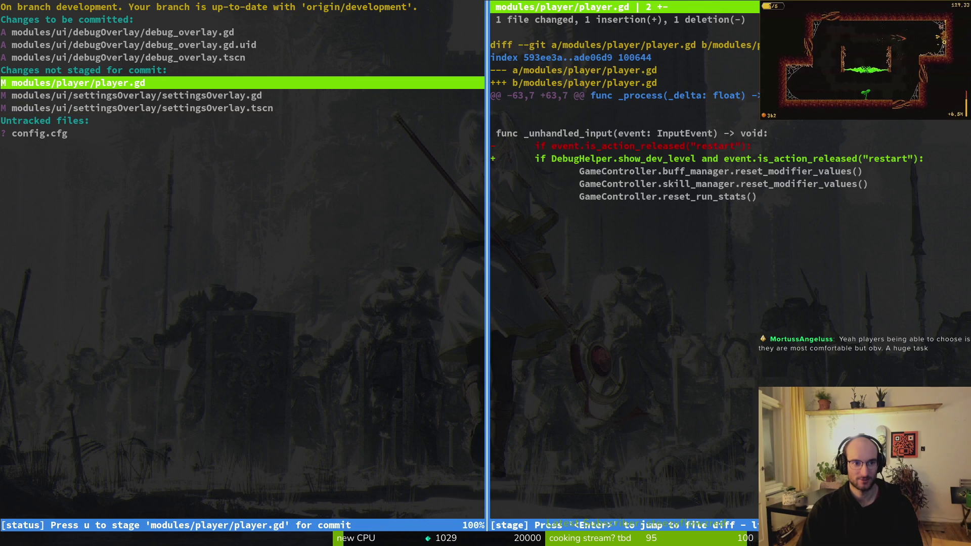
key("u")
Commit with message 'removed debugoverlay from settings and allowed respawn to hive only when debuggin'
type("u")
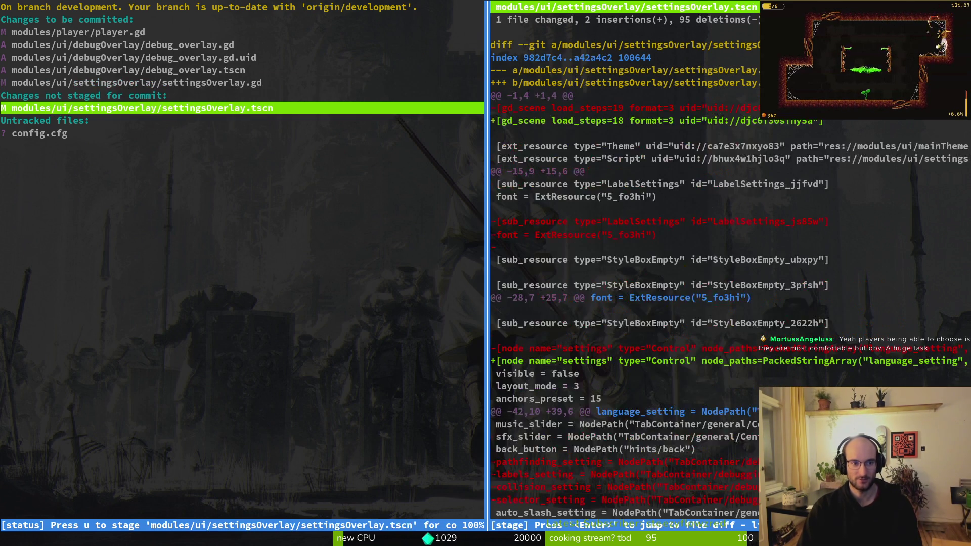
type("uqgit comit")
key("BackSpace")
key("BackSpace")
type("mi")
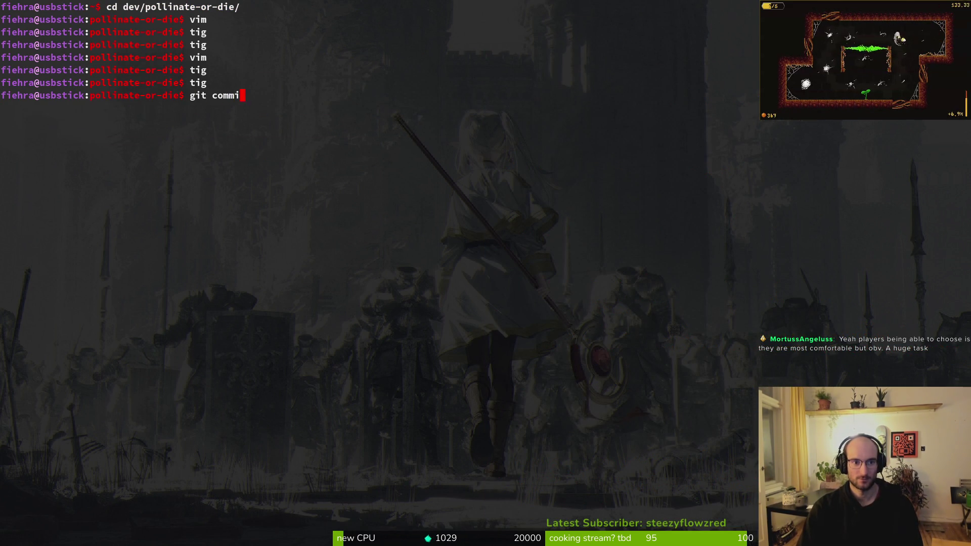
type("t -m \"removed de")
key("BackSpace")
type("ebugoverlay f")
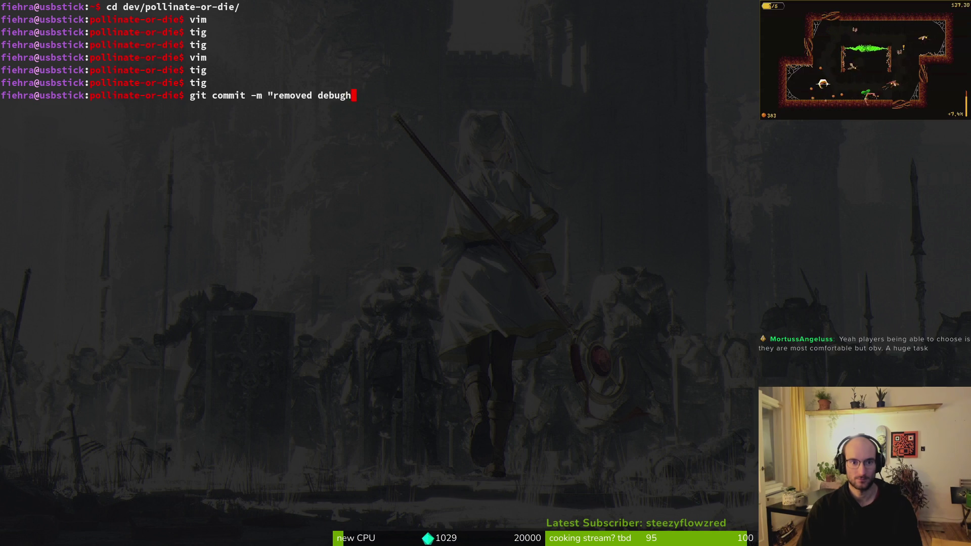
type("rom settings and ")
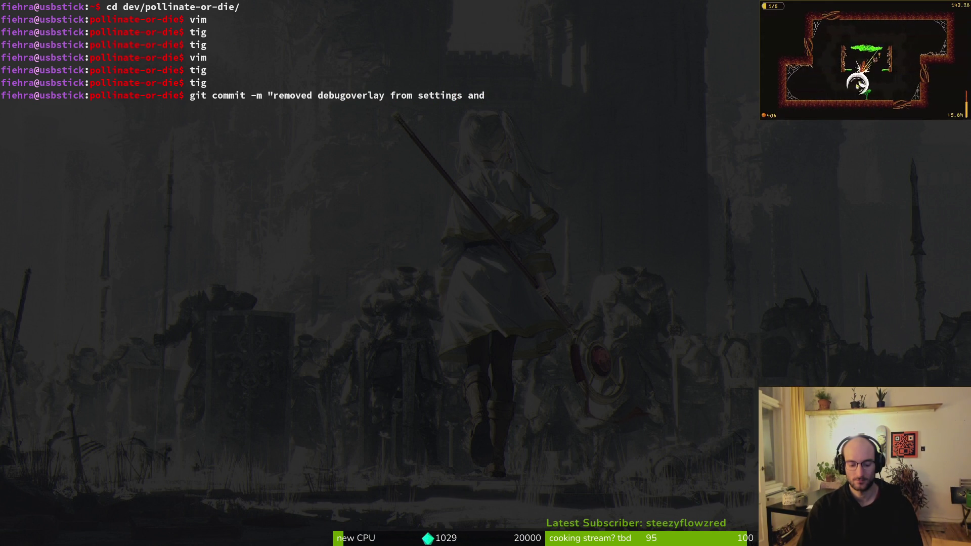
type("allowed respawn to hive")
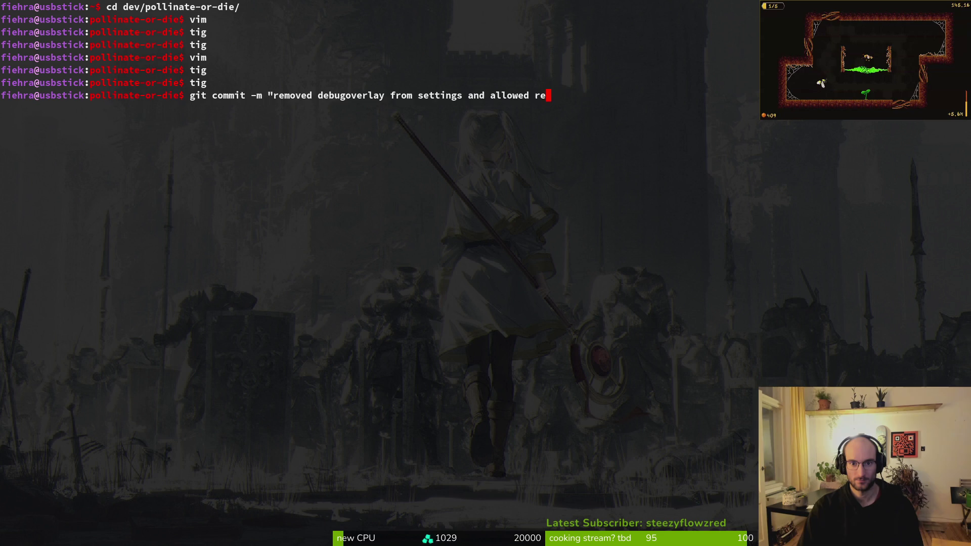
type(" onl")
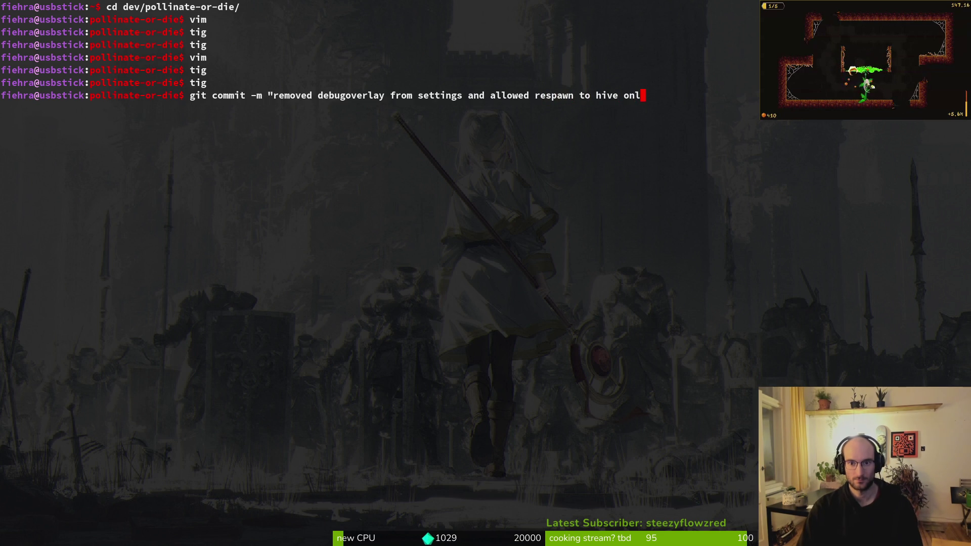
type("y when debuggin\"")
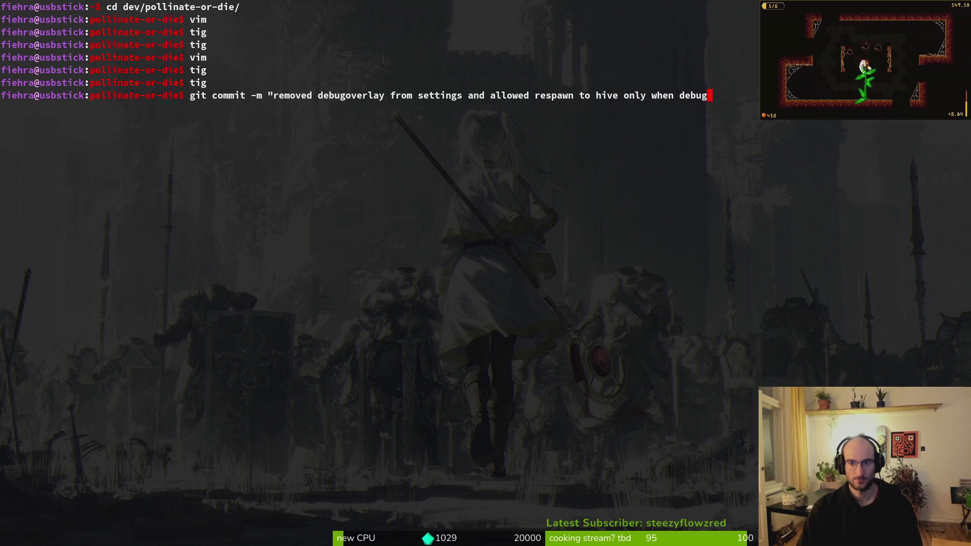
key("Return")
Push the commit to the remote and clear the terminal
type("git push")
key("Return")
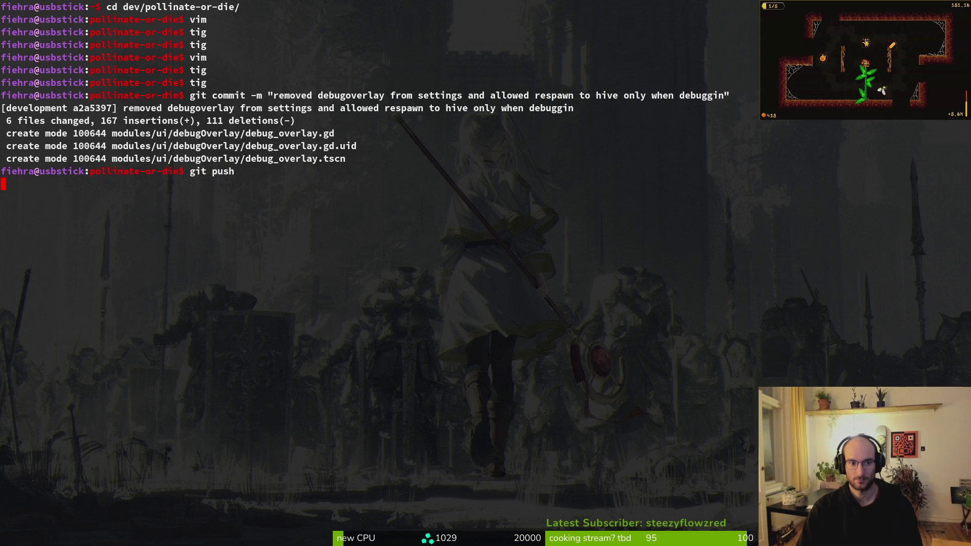
type("clear")
key("Return")
left_click(408, 191)
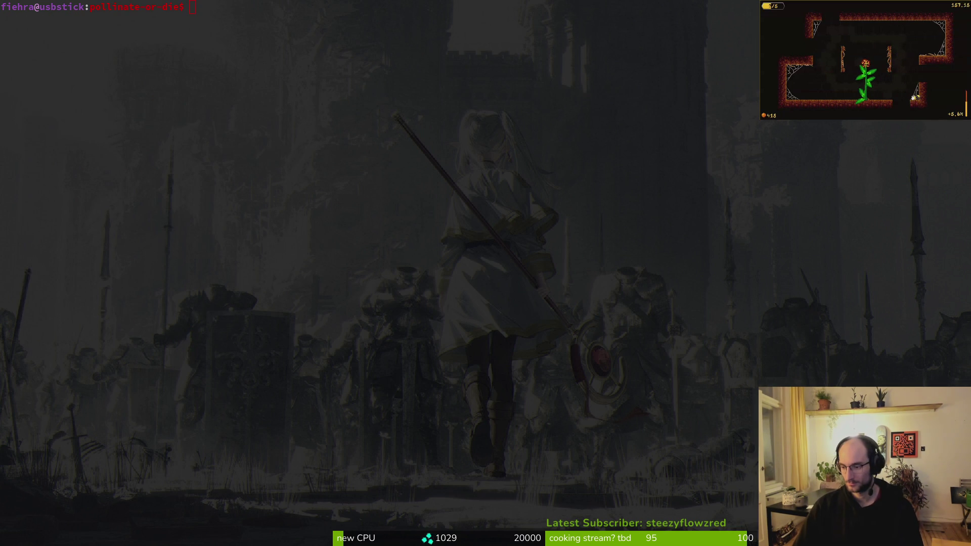
key("alt+Tab")
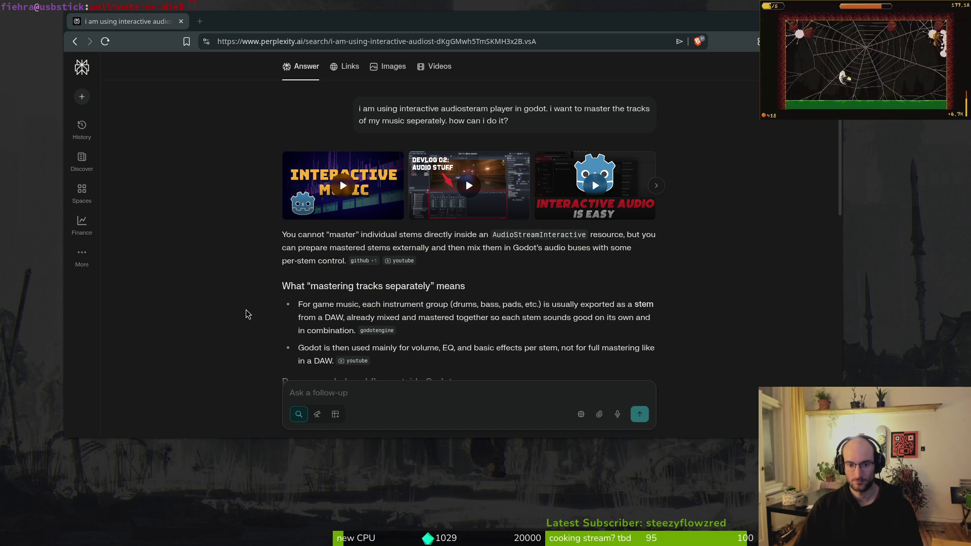
Scroll through the rest of the AudioStreamInteractive stems answer, then close the browser
scroll(221, 325, "down", 2)
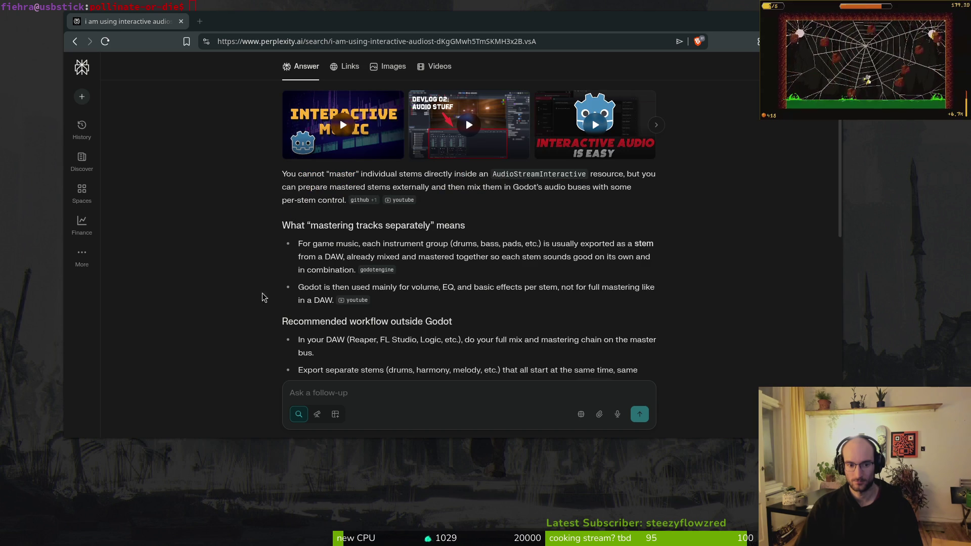
scroll(273, 298, "down", 5)
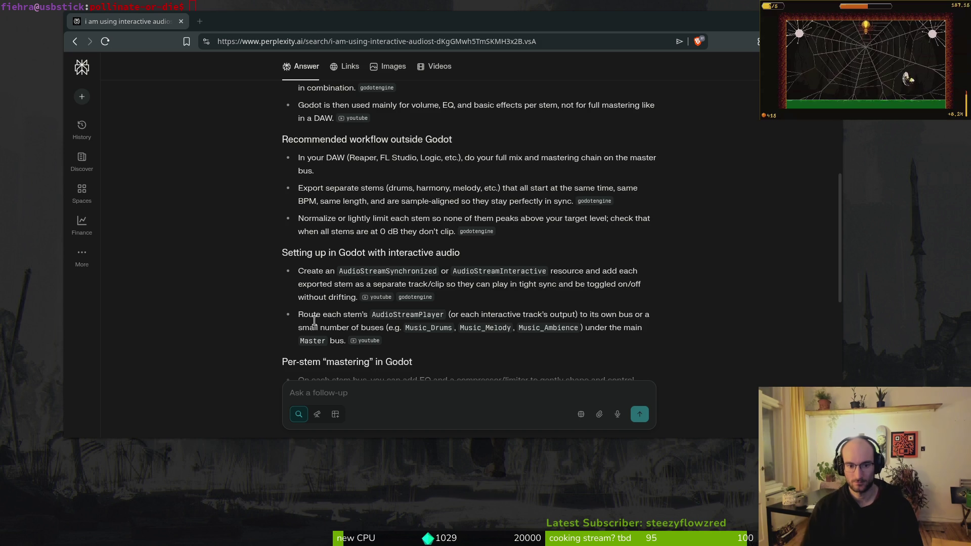
scroll(443, 277, "down", 2)
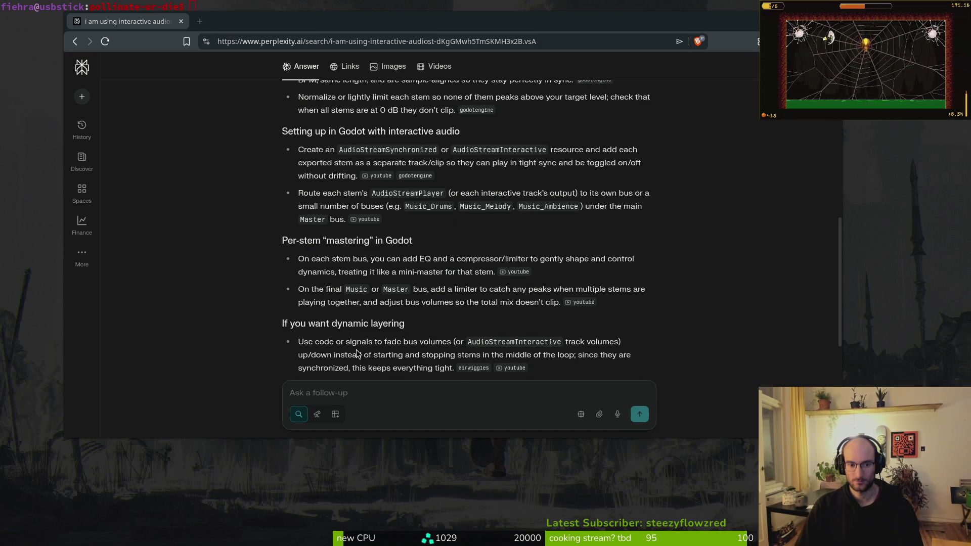
left_click(181, 21)
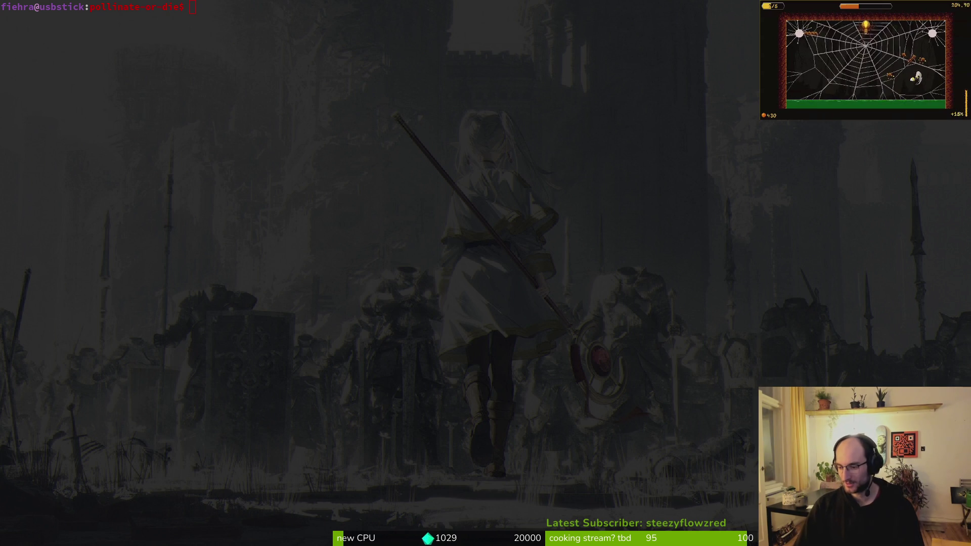
Close the pause_overlay and audio.manager scene tabs, then open GitLab in the browser
key("alt+Tab")
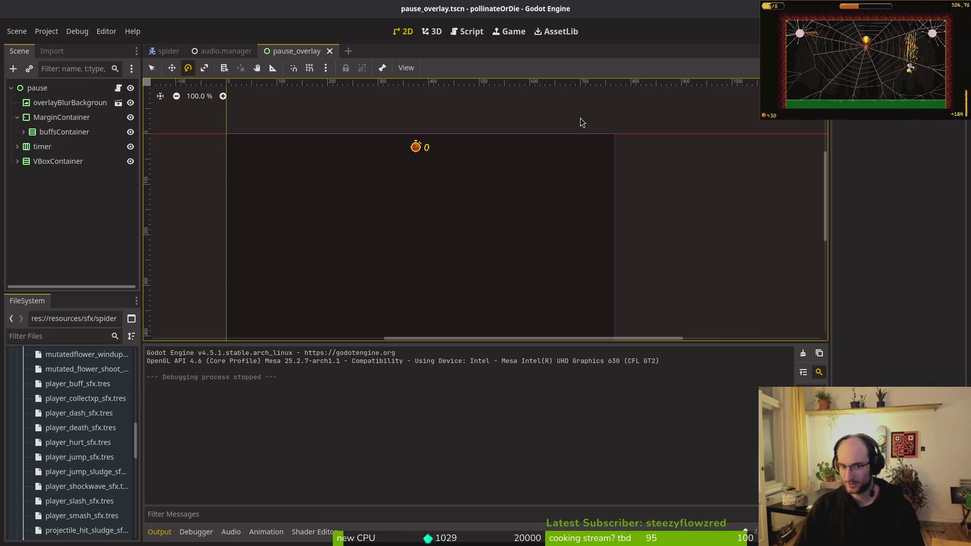
middle_click(282, 50)
middle_click(222, 50)
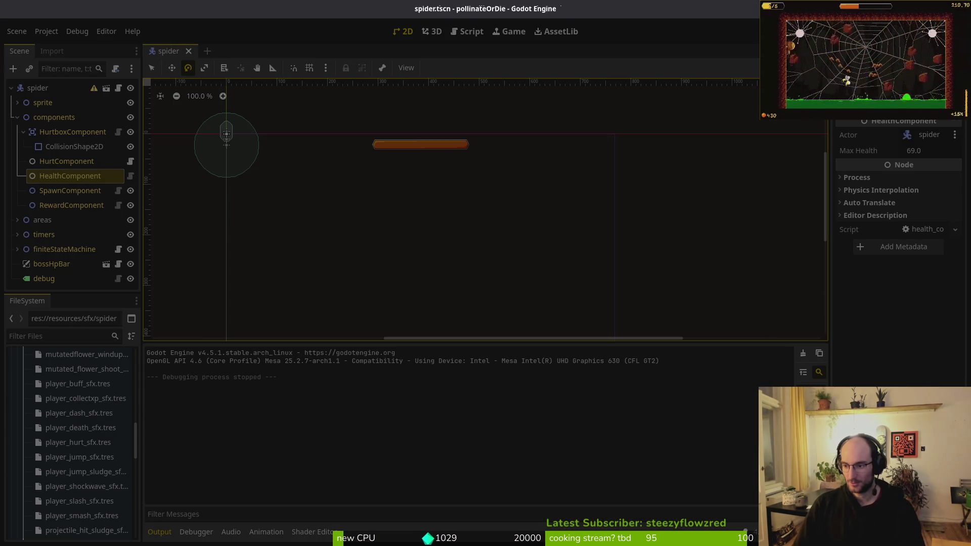
key("alt+Tab")
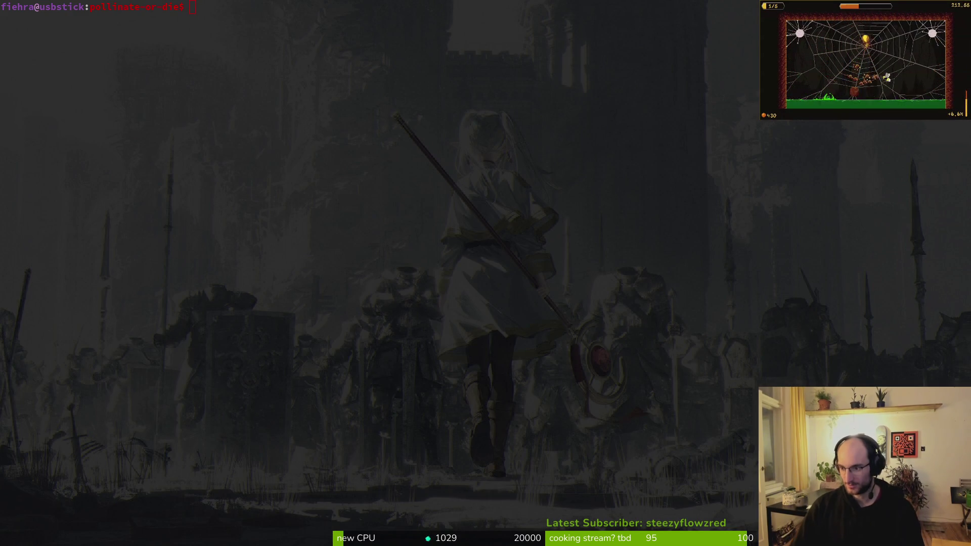
key("super+b")
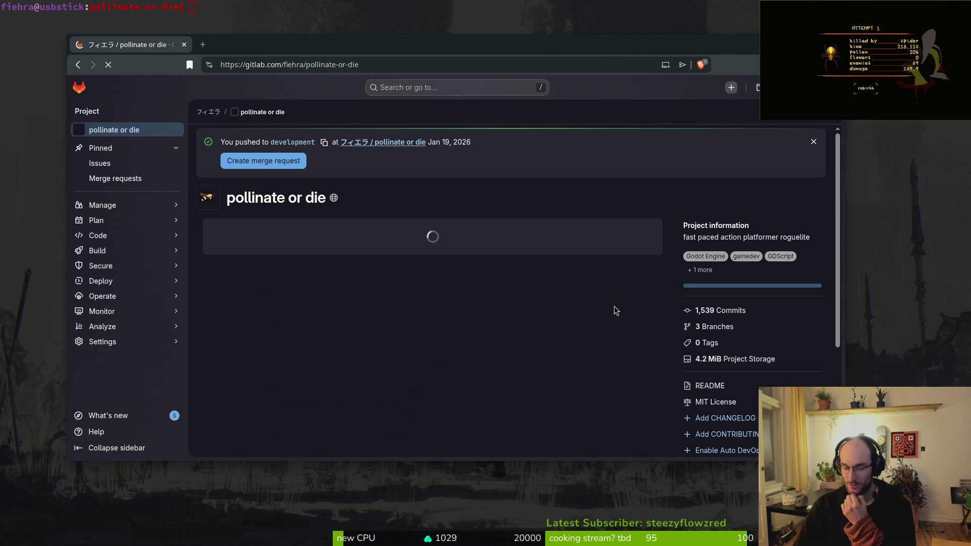
Start a new issue in the project titled 'add remaping of keybings'
left_click(100, 163)
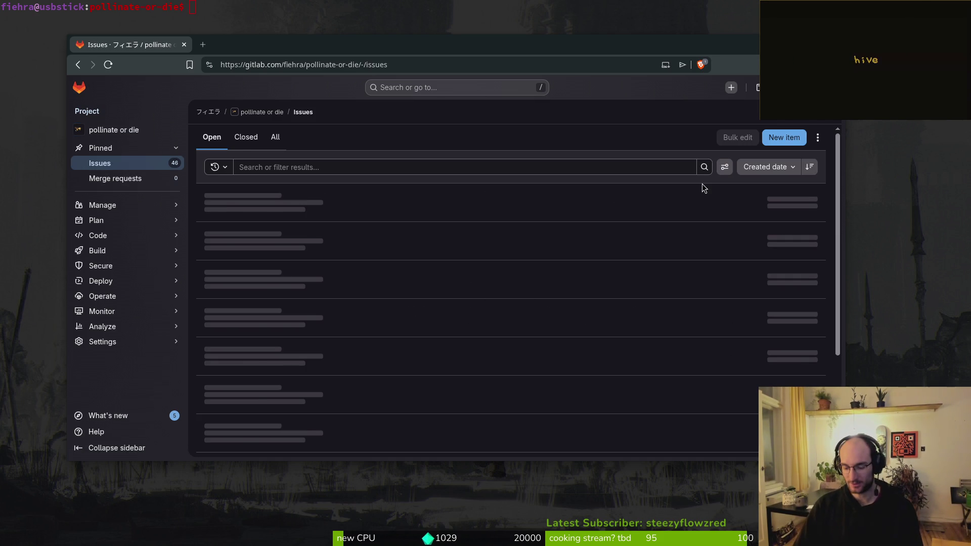
left_click(777, 137)
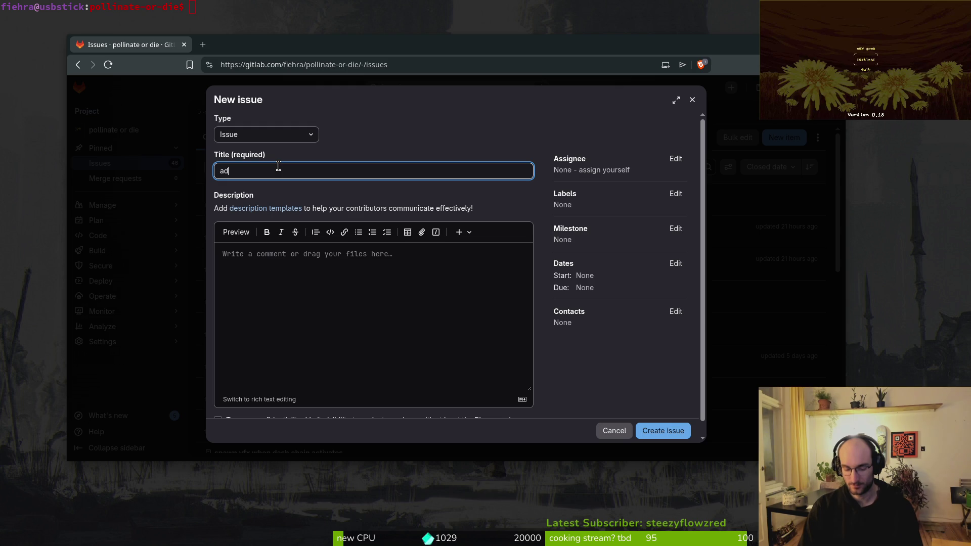
type("d rempaping of")
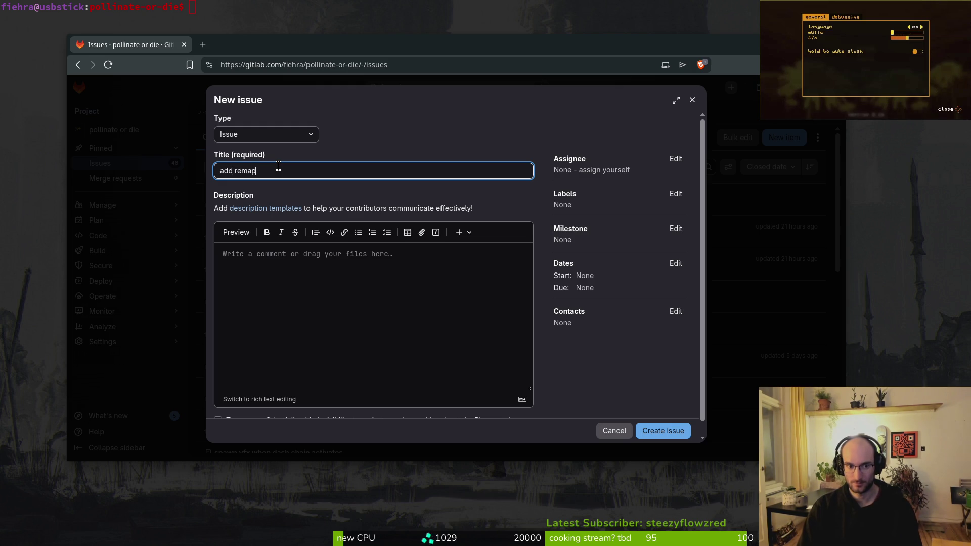
type("bings")
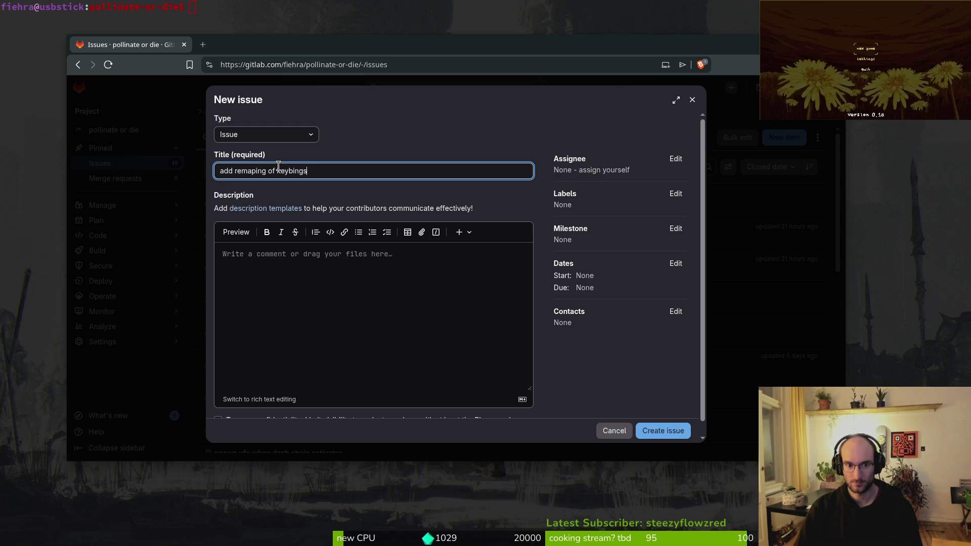
Apply the infrastructure, feature and mechanics labels and create the issue
left_click(675, 193)
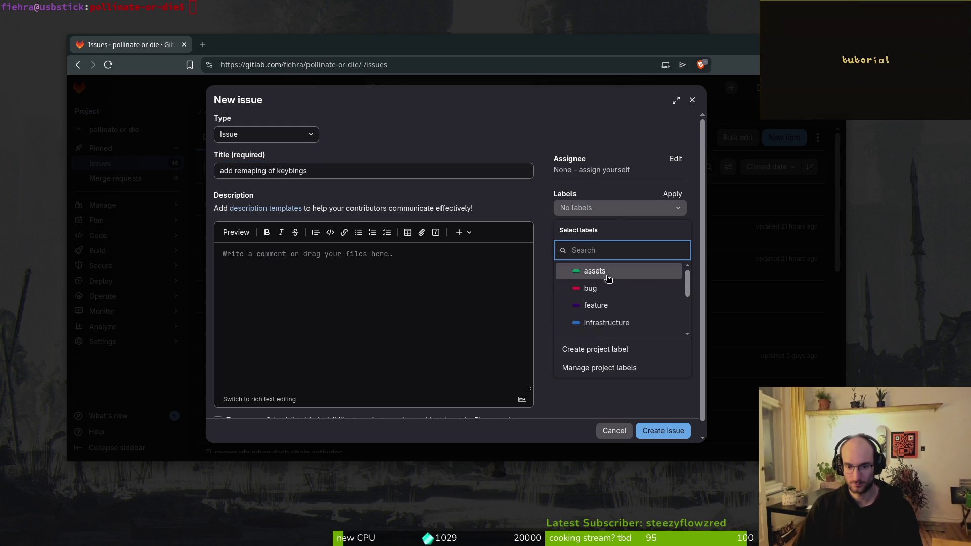
left_click(621, 322)
scroll(615, 289, "down", 2)
scroll(615, 289, "up", 2)
left_click(604, 303)
scroll(604, 304, "down", 2)
left_click(604, 296)
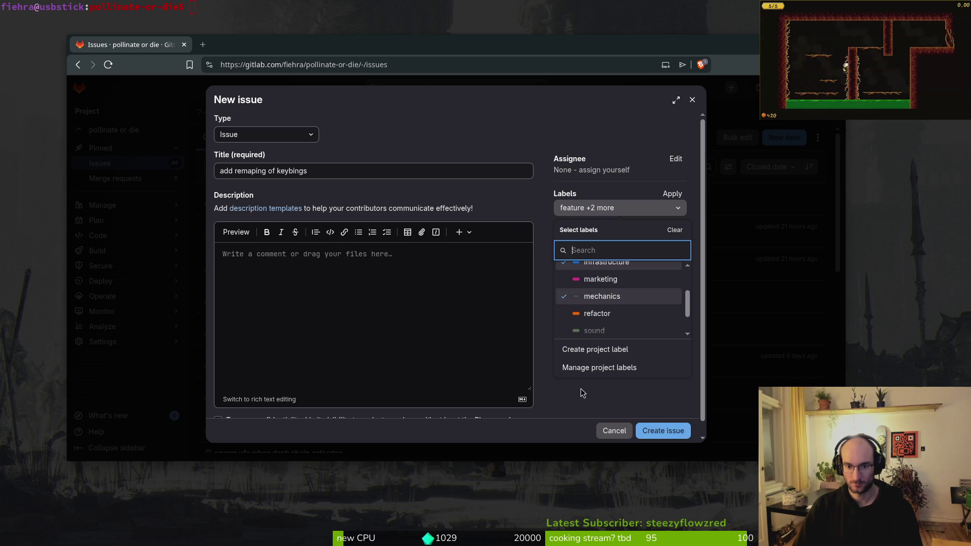
left_click(582, 390)
left_click(667, 429)
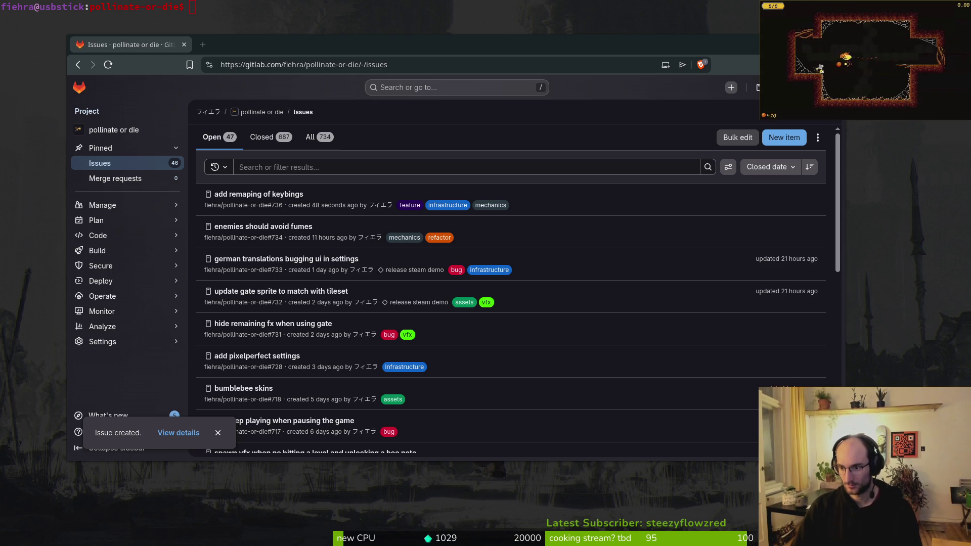
left_click(312, 44)
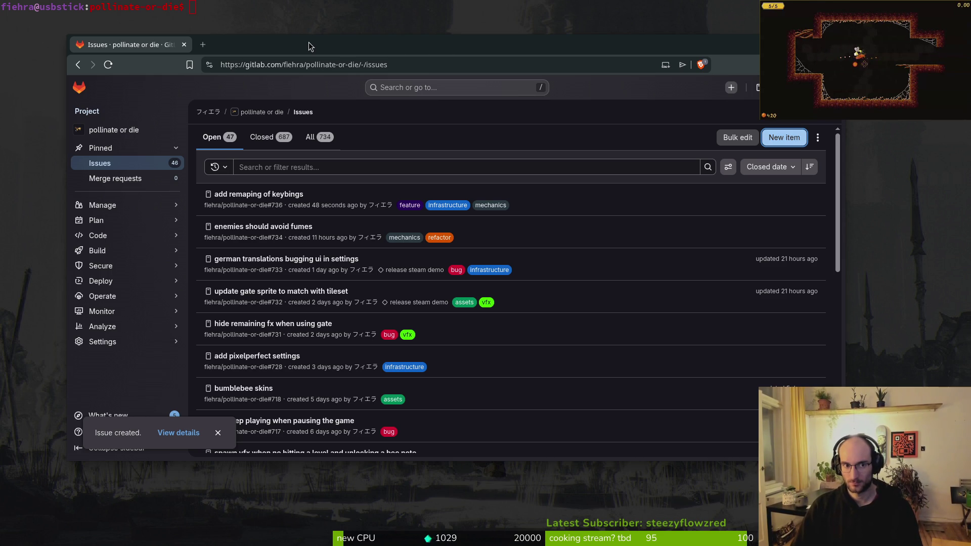
Open the file manager and navigate to Downloads/pollinateBuilds
key("ctrl+w")
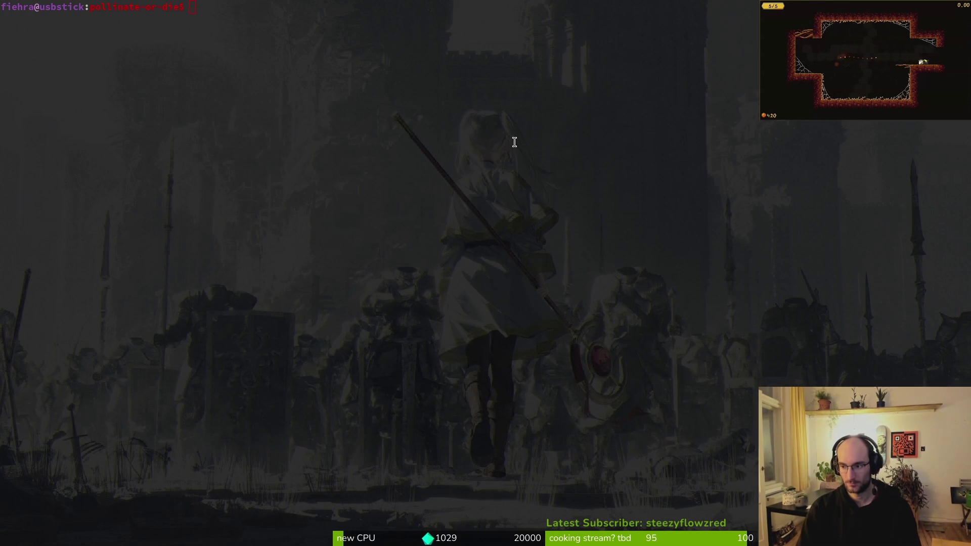
key("super+e")
double_click(540, 161)
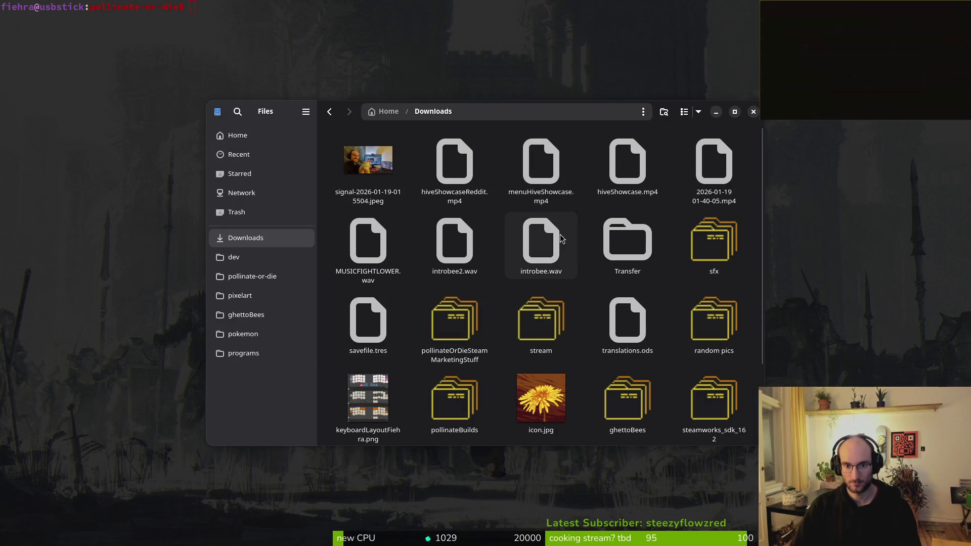
left_click(296, 276)
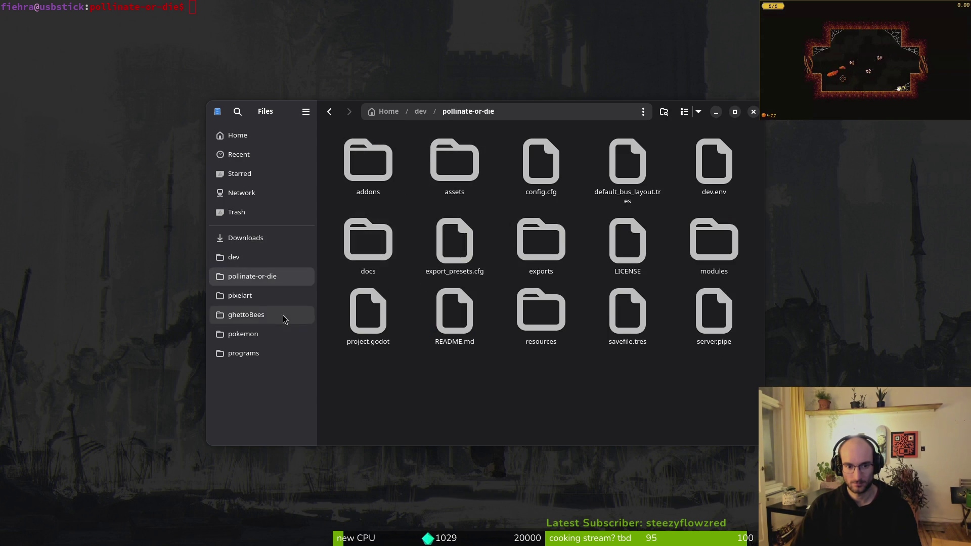
left_click(236, 240)
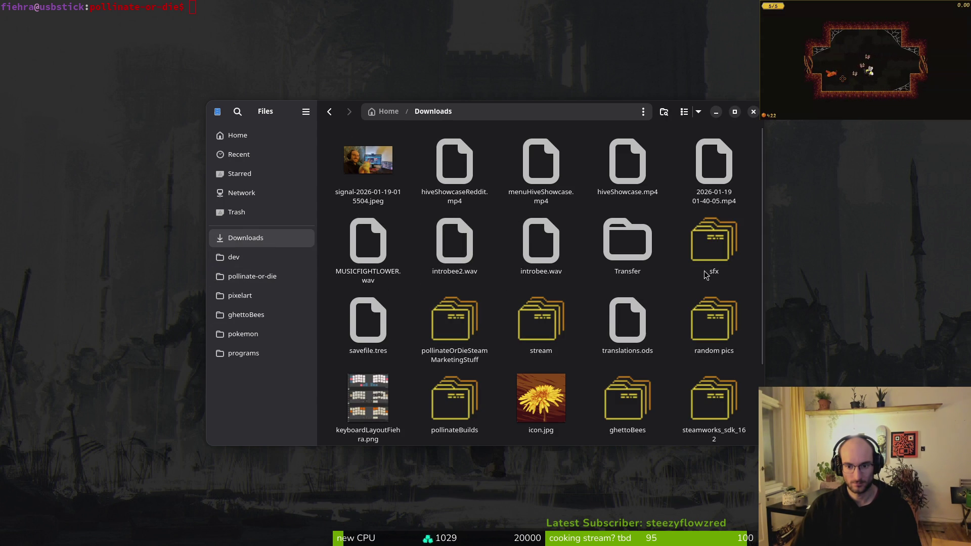
scroll(450, 384, "down", 1)
left_click(450, 399)
double_click(454, 387)
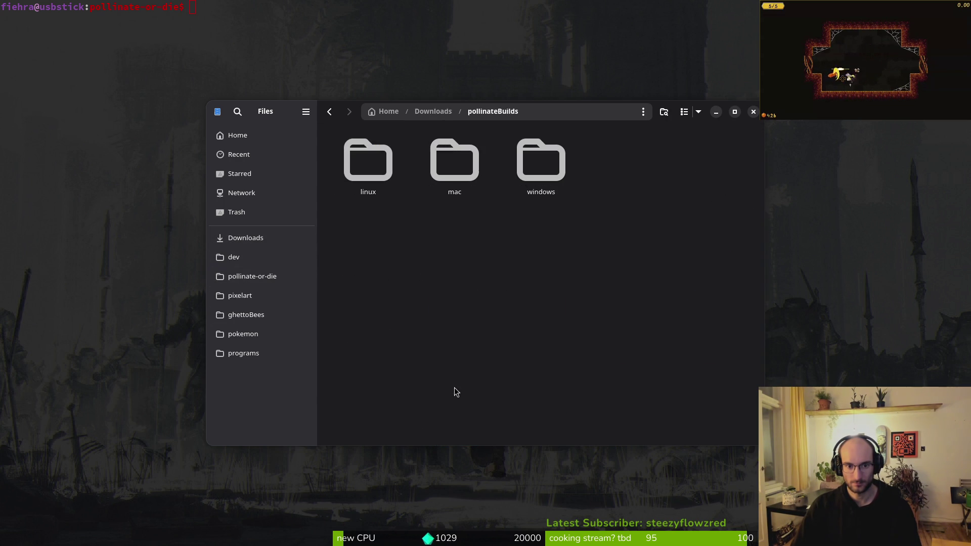
Trash everything inside the linux, mac and windows build folders, then close the window
double_click(369, 176)
key("ctrl+a")
key("Delete")
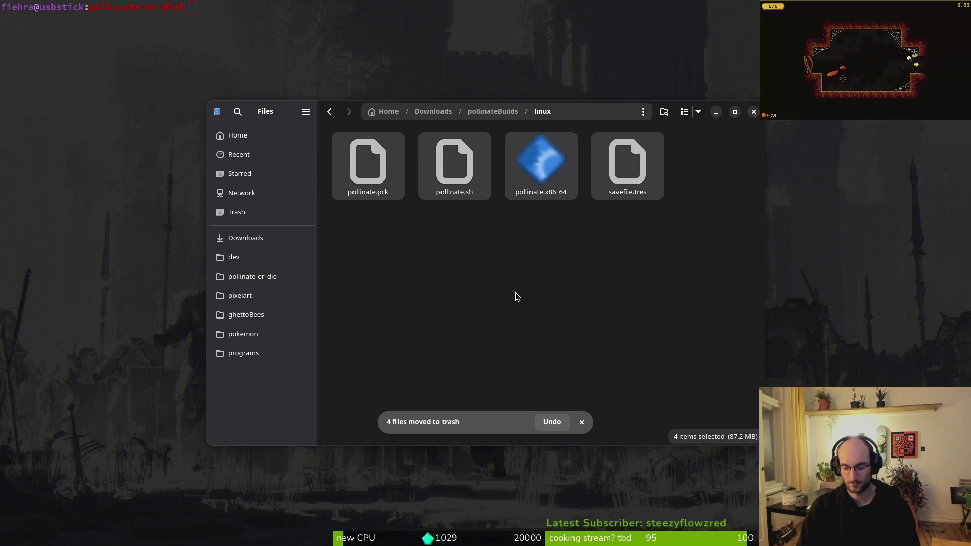
key("alt+Up")
double_click(475, 148)
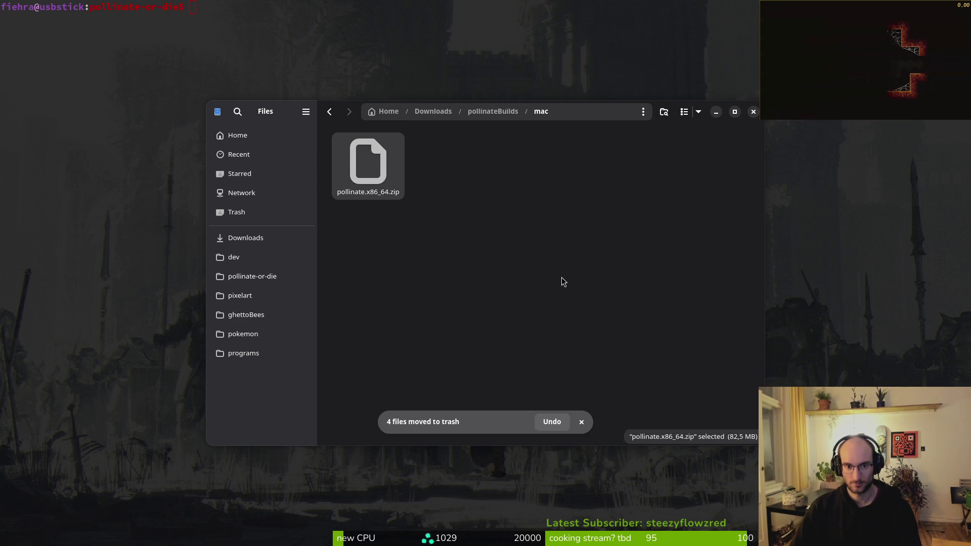
key("ctrl+a")
key("Delete")
key("alt+Up")
double_click(554, 187)
key("ctrl+a")
key("Delete")
key("alt+Up")
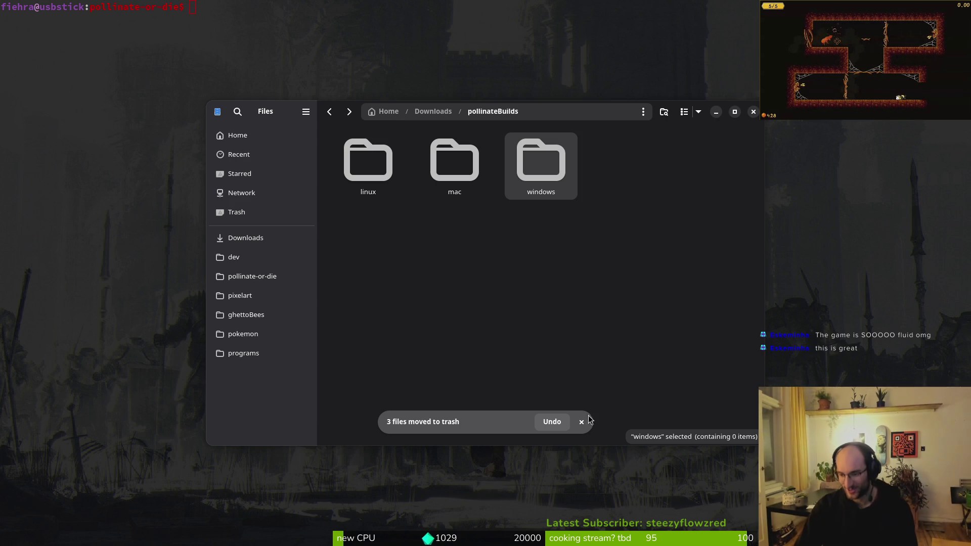
left_click(627, 268)
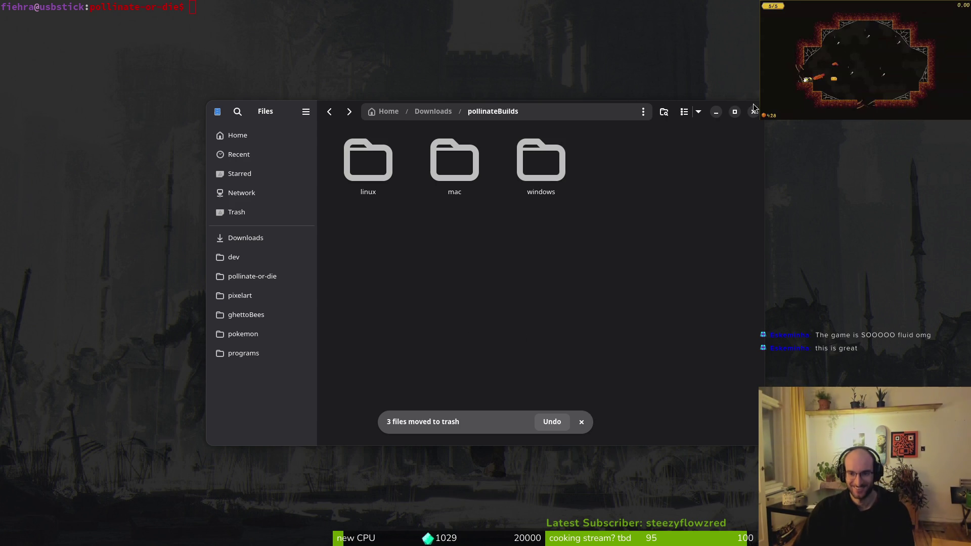
key("ctrl+w")
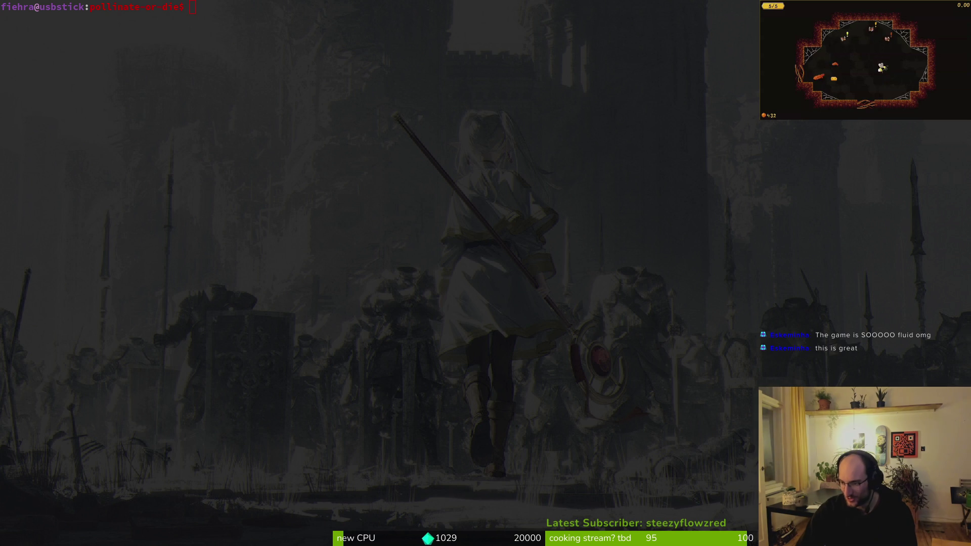
Export the Linux preset to exports/pollinate.x86_64 and close the Export dialog
key("super+f")
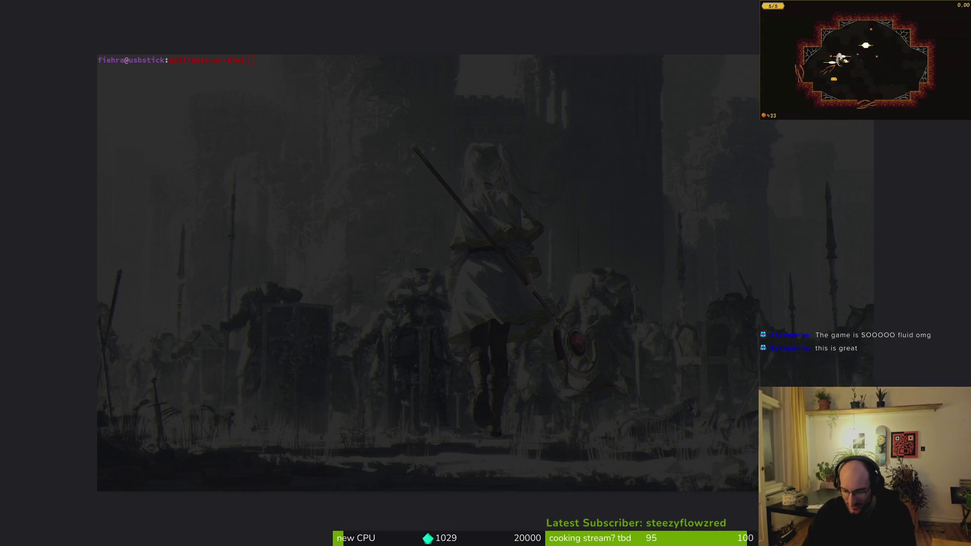
key("super+f")
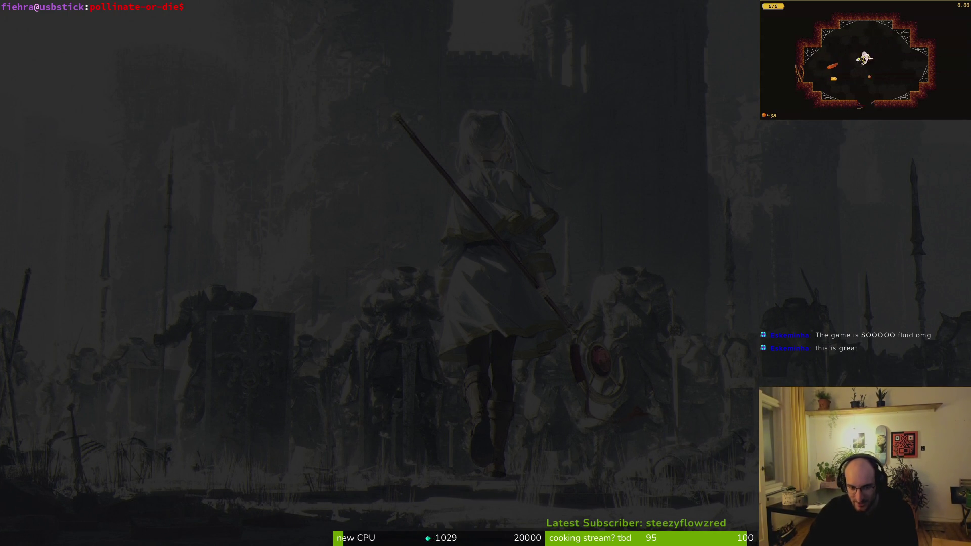
key("super+f")
key("super+f")
key("super+f")
key("super+f")
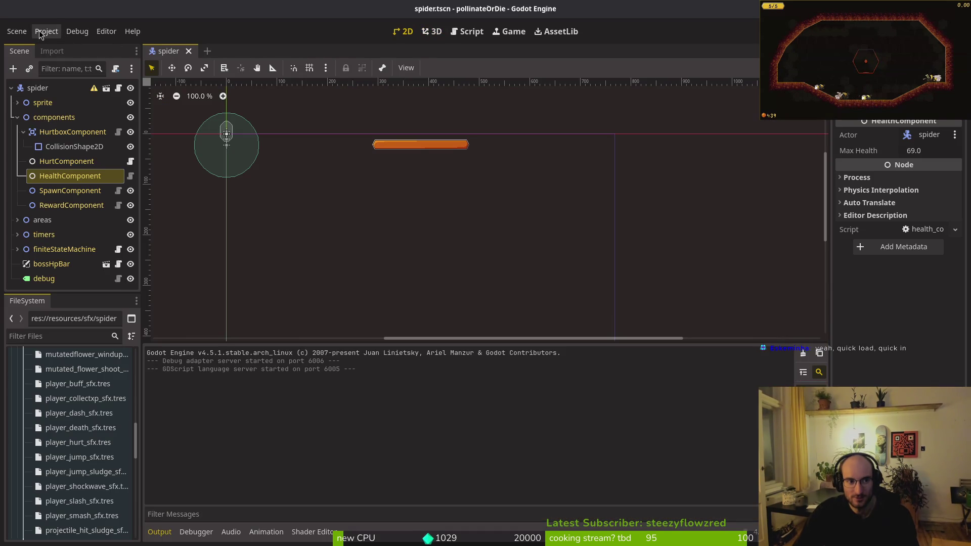
left_click(48, 31)
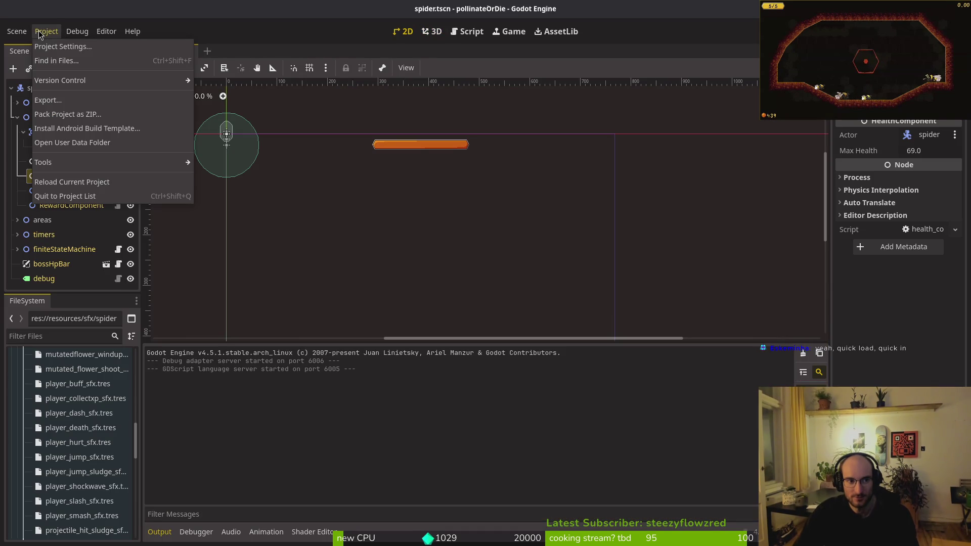
left_click(61, 100)
left_click(314, 205)
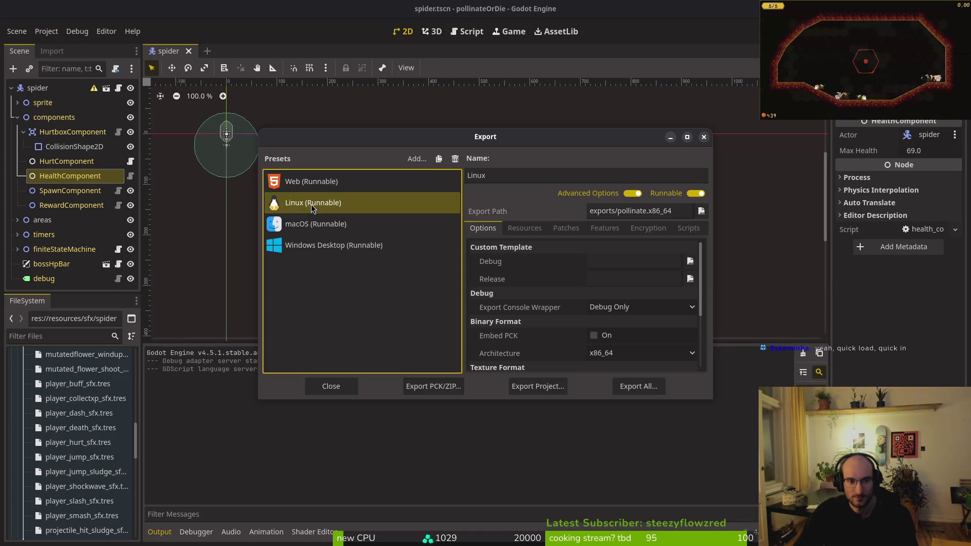
left_click(536, 388)
left_click(578, 435)
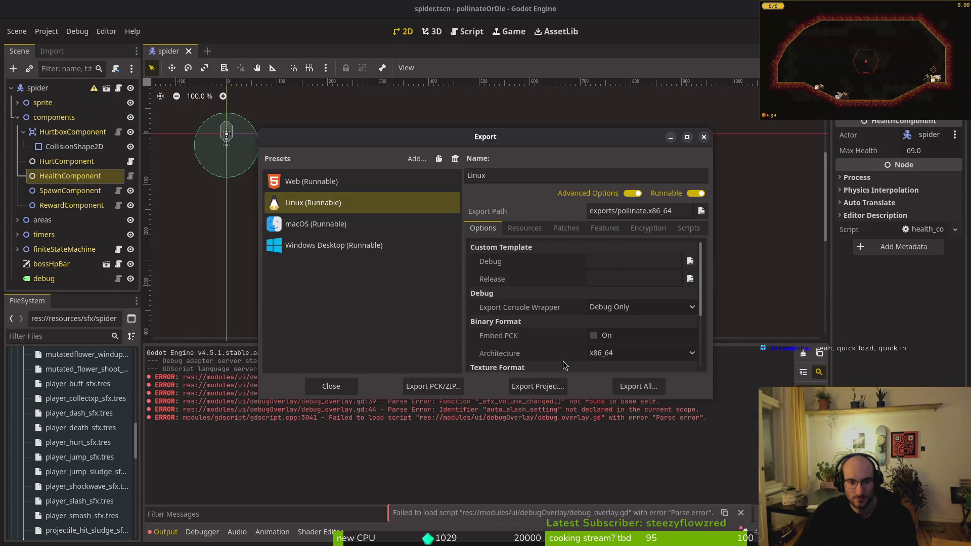
left_click(702, 138)
Launch nvim in the project and open debug_overlay.gd with the fuzzy finder
key("super+Return")
type("nvim")
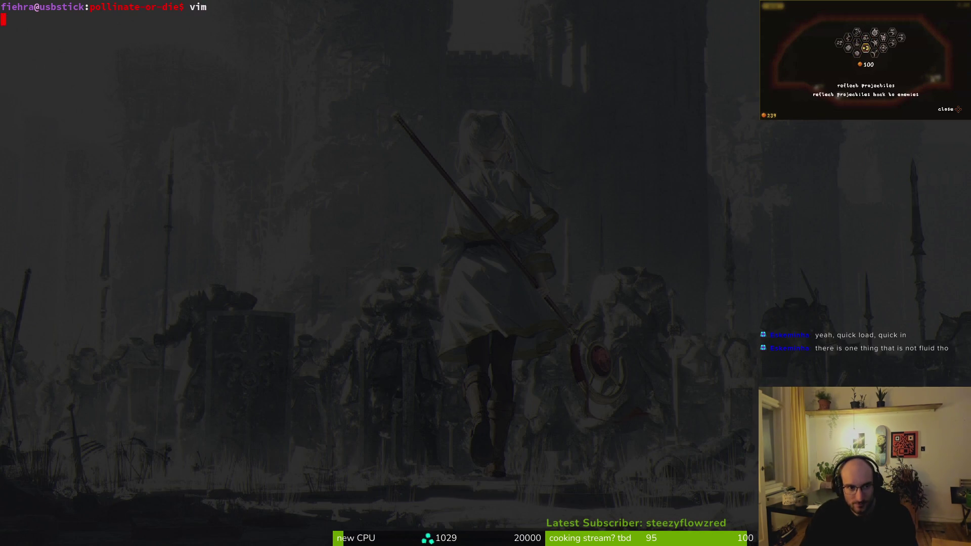
key("Return")
key("space")
key("f")
key("f")
type("debhover")
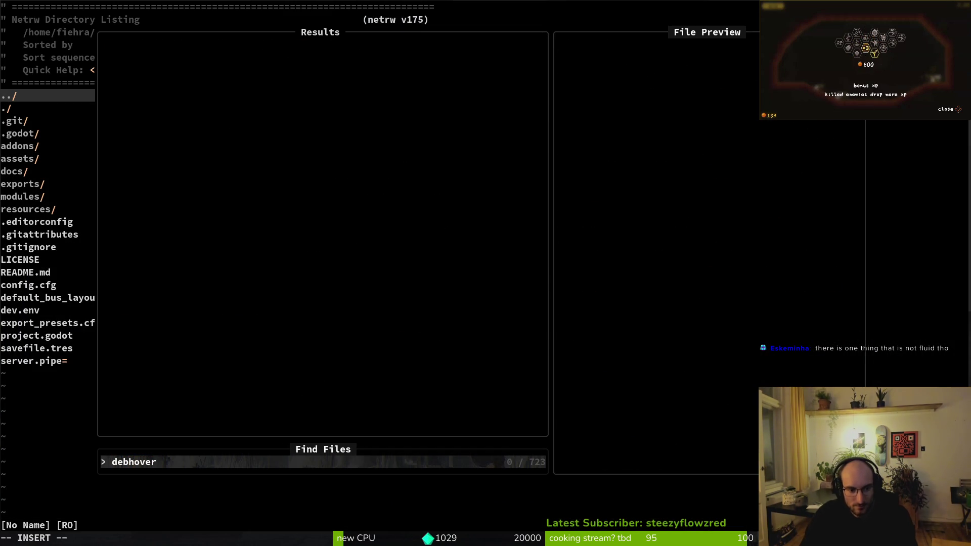
key("BackSpace")
key("BackSpace")
key("BackSpace")
key("Return")
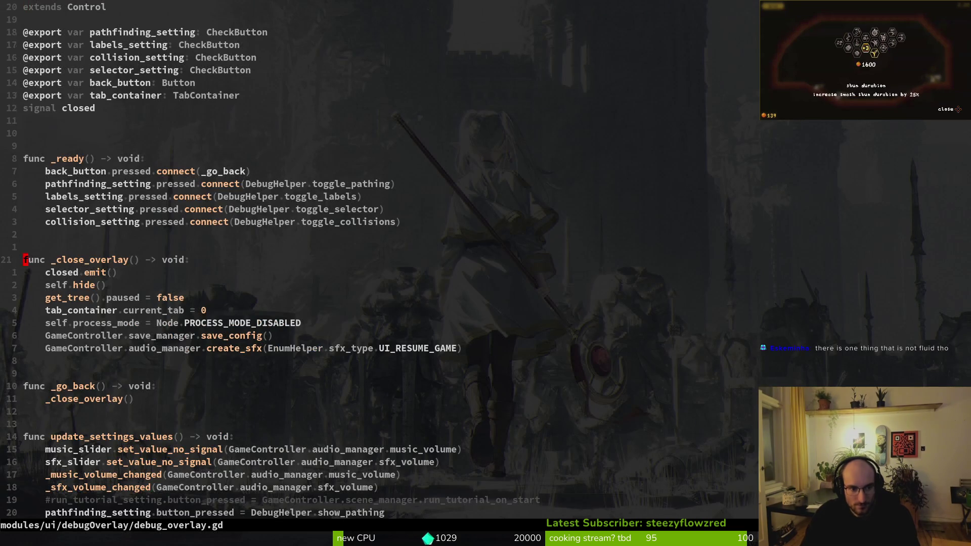
Delete the broken slider, volume and auto_slash_setting lines, save, exit, and reopen tig
key("G")
key("k")
key("k")
key("k")
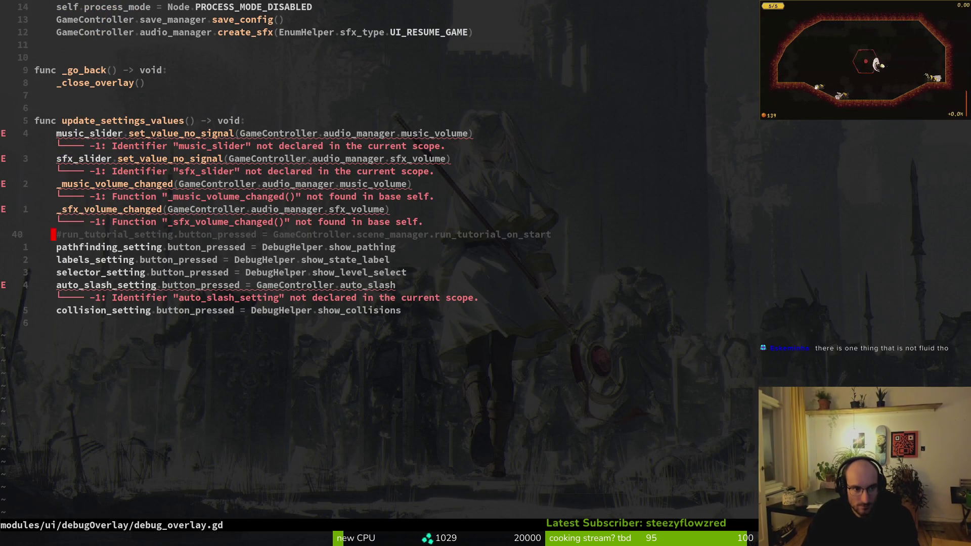
key("k")
key("d")
key("d")
key("d")
key("d")
key("d")
key("d")
key("d")
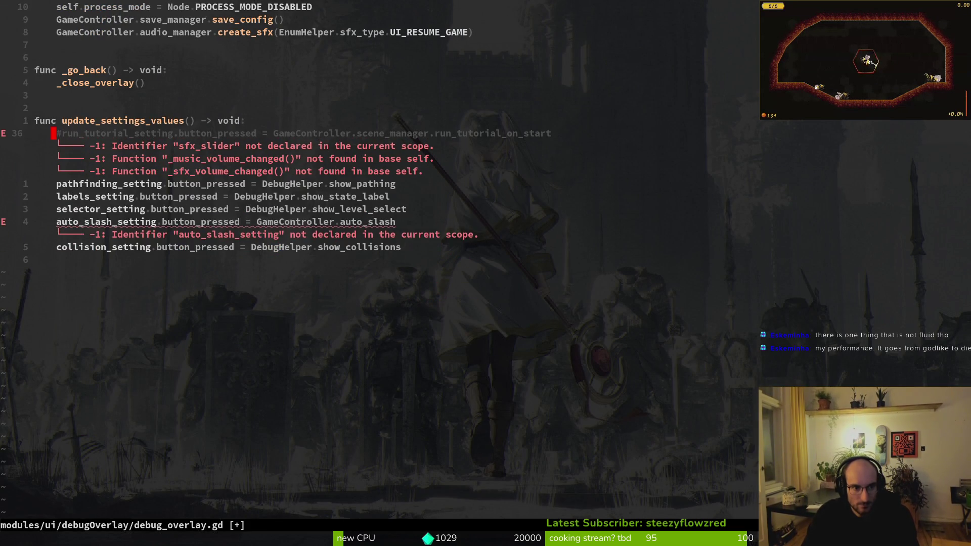
key("j")
key("j")
key("j")
key("j")
key("d")
key("d")
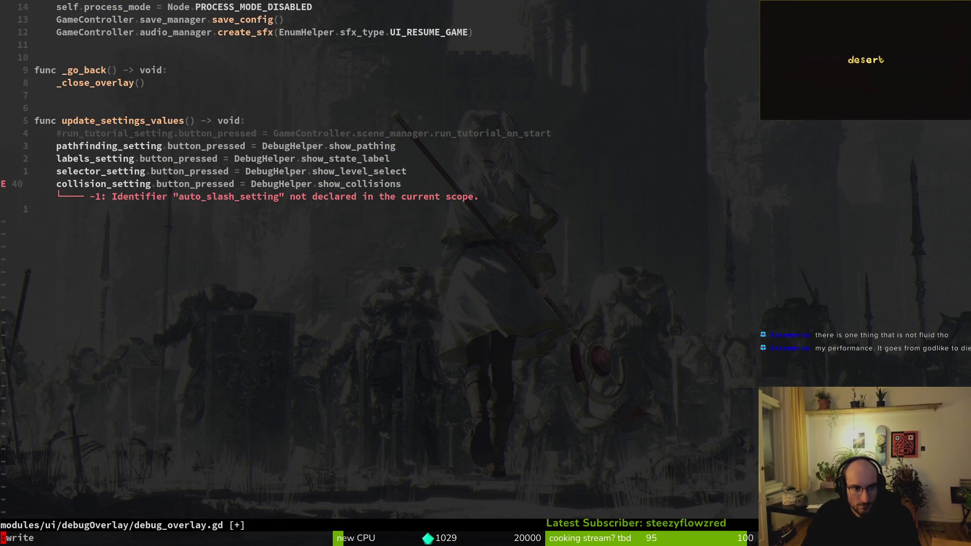
type(":wq")
key("Return")
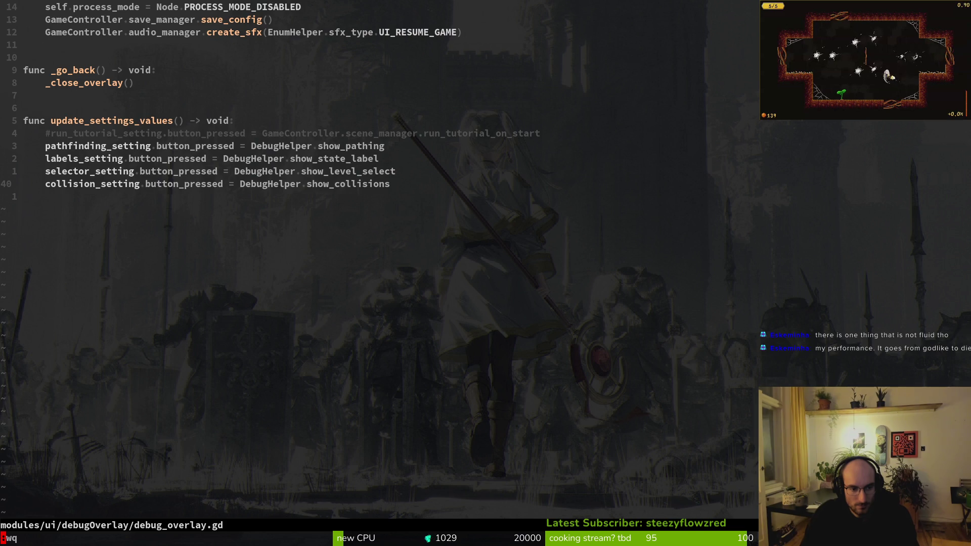
key("Return")
type("tig")
key("Return")
Commit debug_overlay.gd as 'fixed bug in debug overlay' and push it
key("j")
key("j")
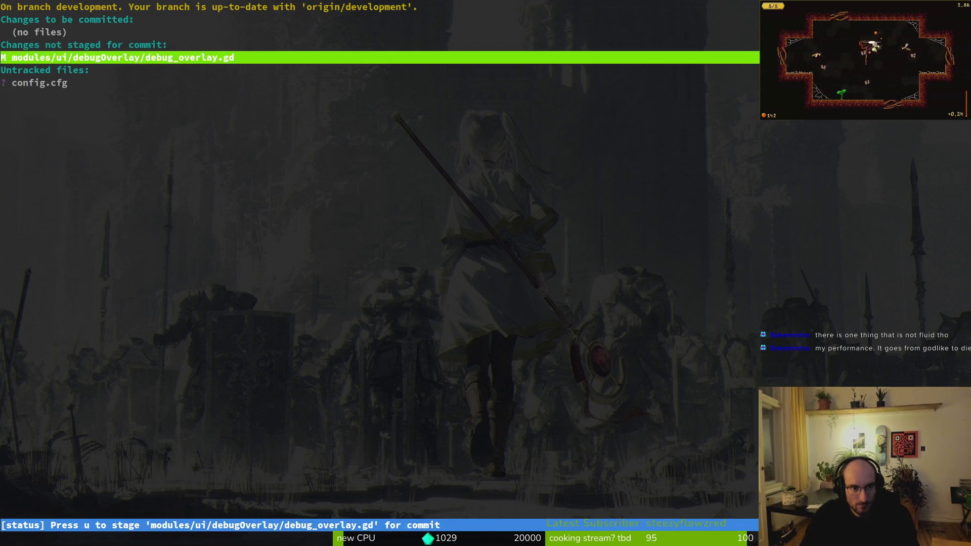
type("qgit commit -m \"fixed bug ")
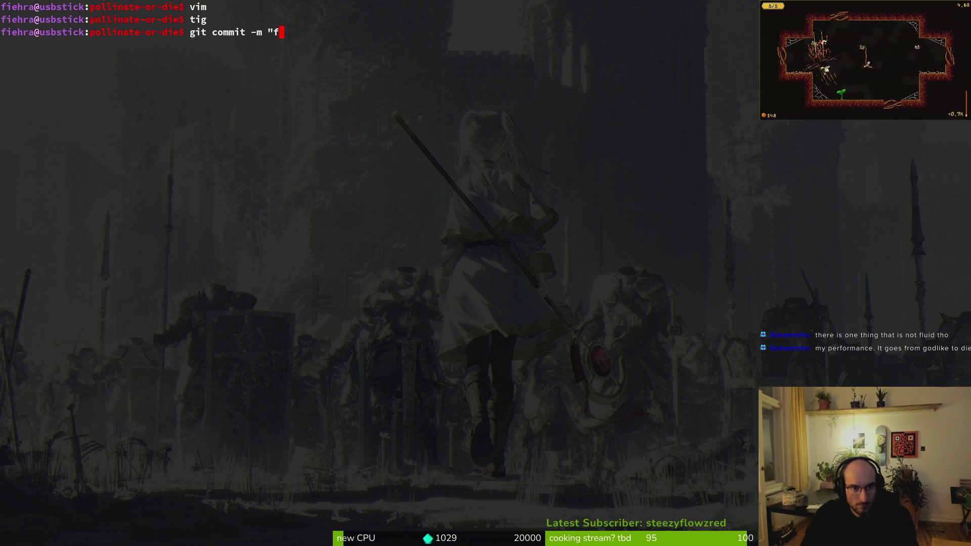
type("in ")
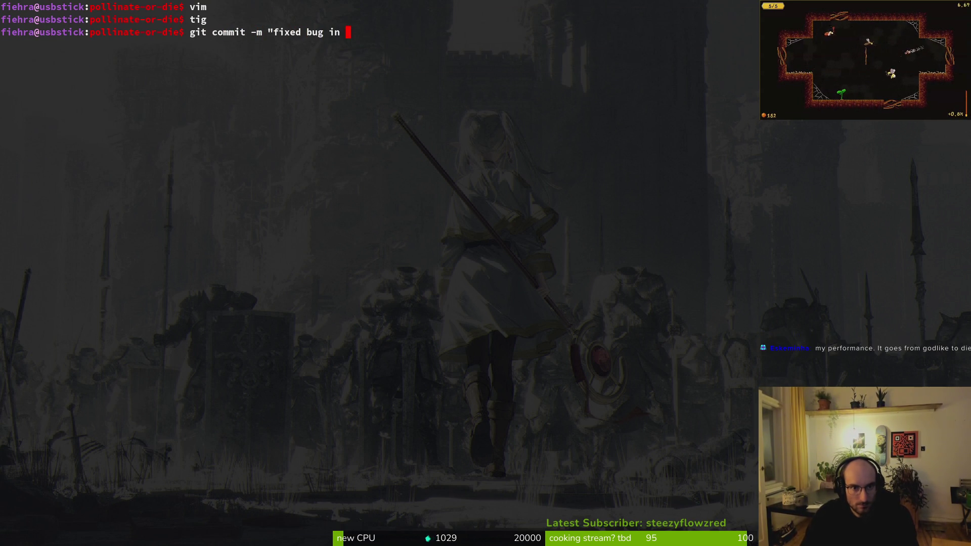
type("debug overlay\"")
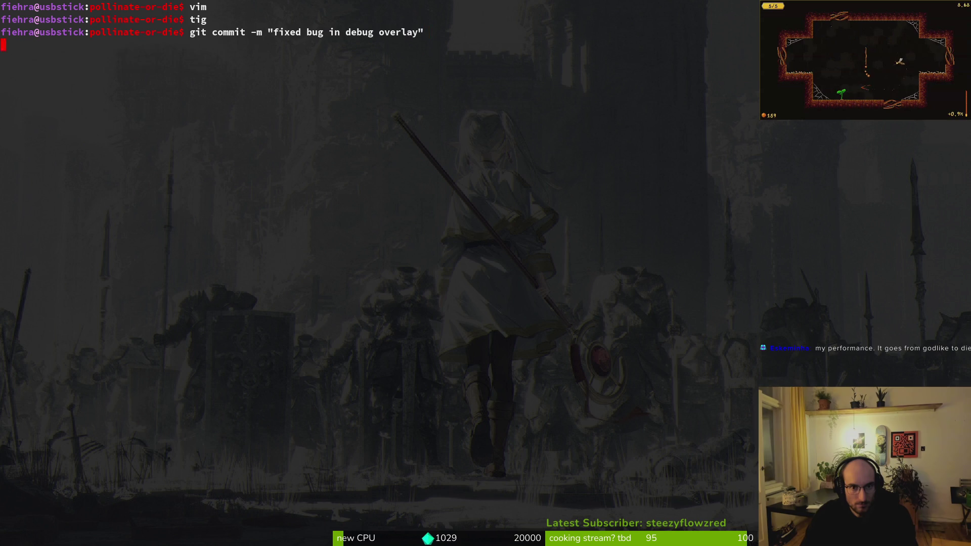
key("Return")
type("git push")
key("Return")
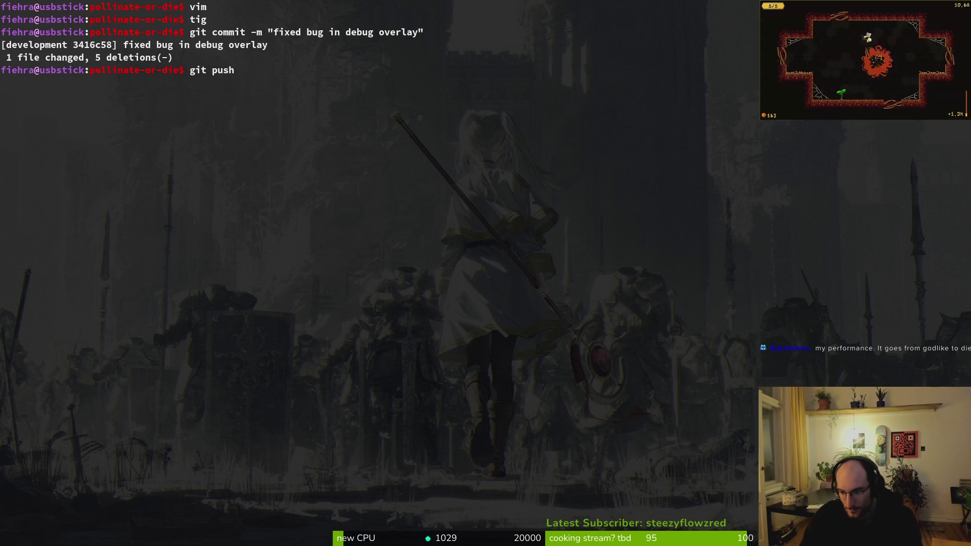
key("Return")
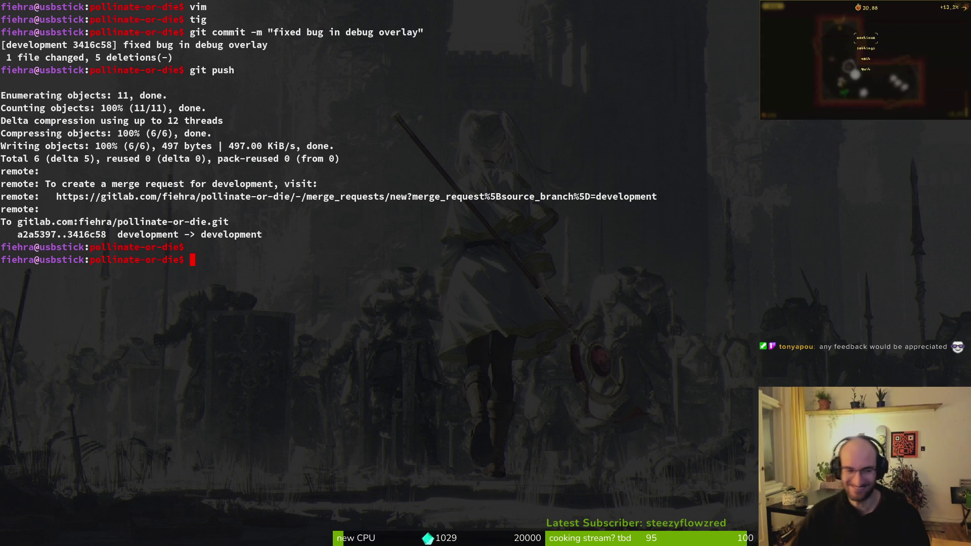
Clear the terminal screen, retrying after a misspelled first attempt
type("claer")
key("Return")
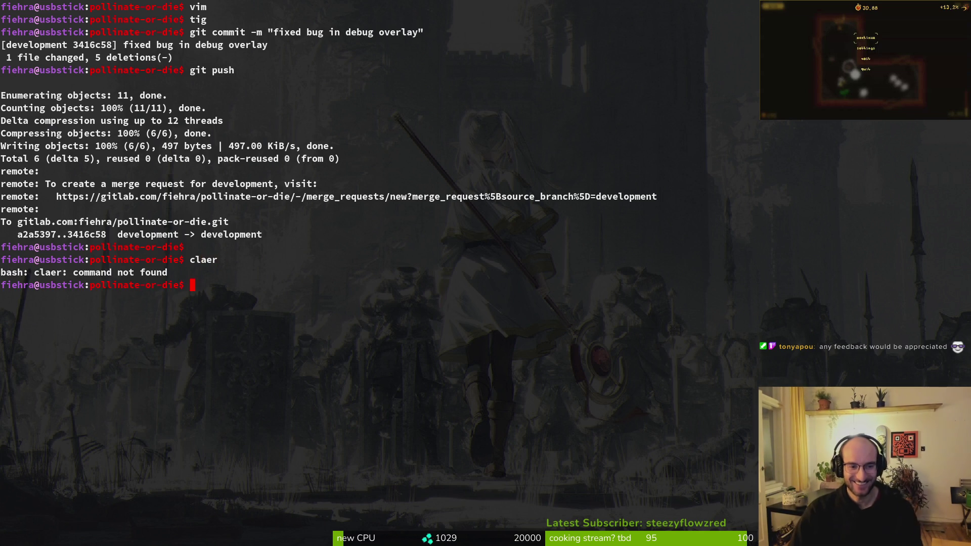
type("clear")
key("Return")
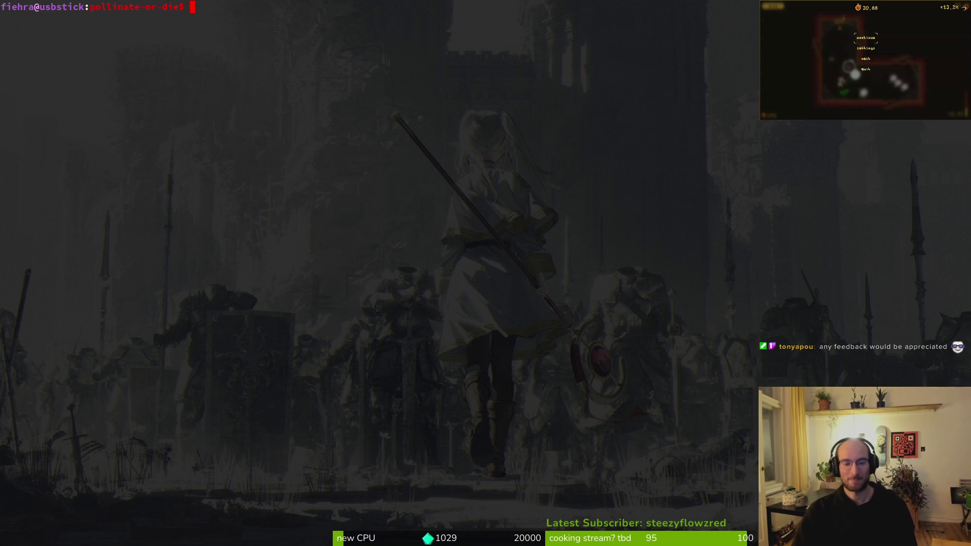
Review the repository status in tig, then quit it
key("Escape")
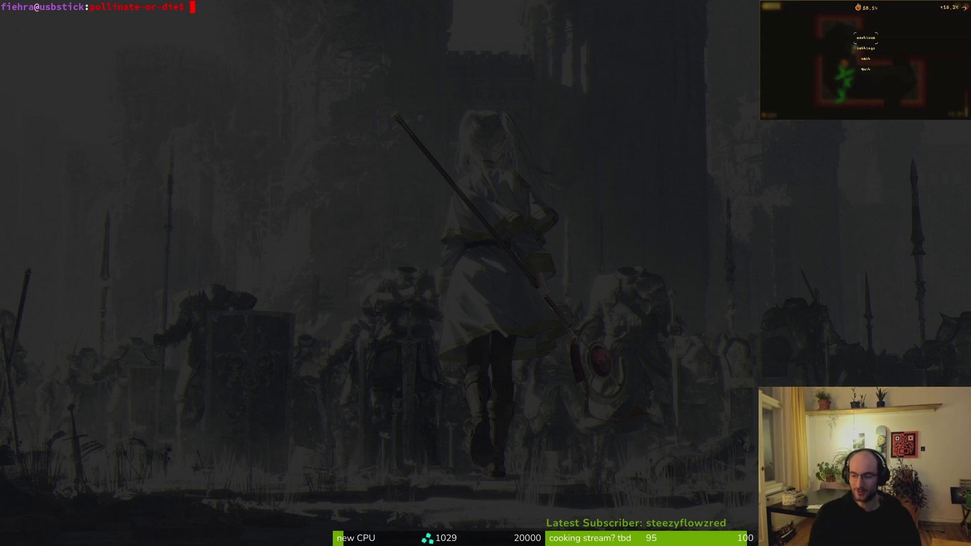
key("Escape")
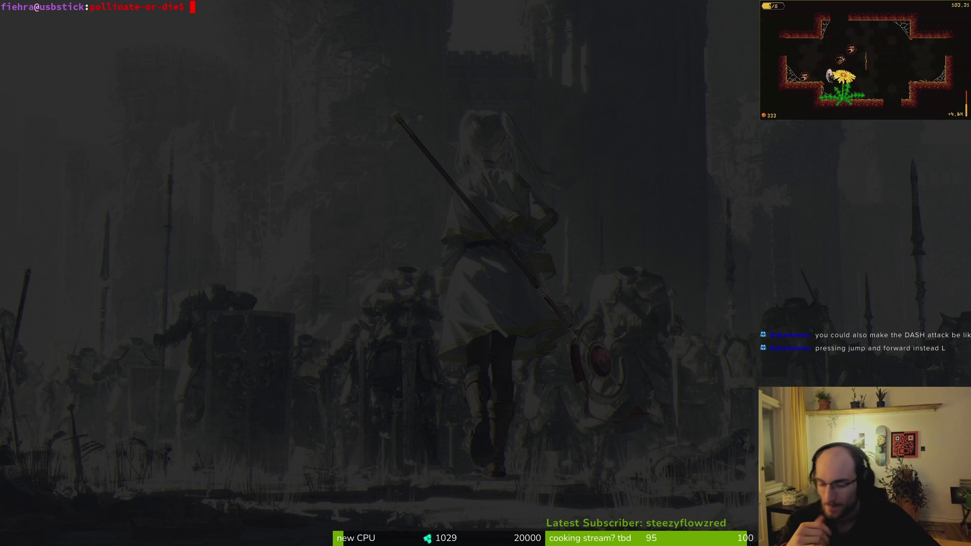
key("Escape")
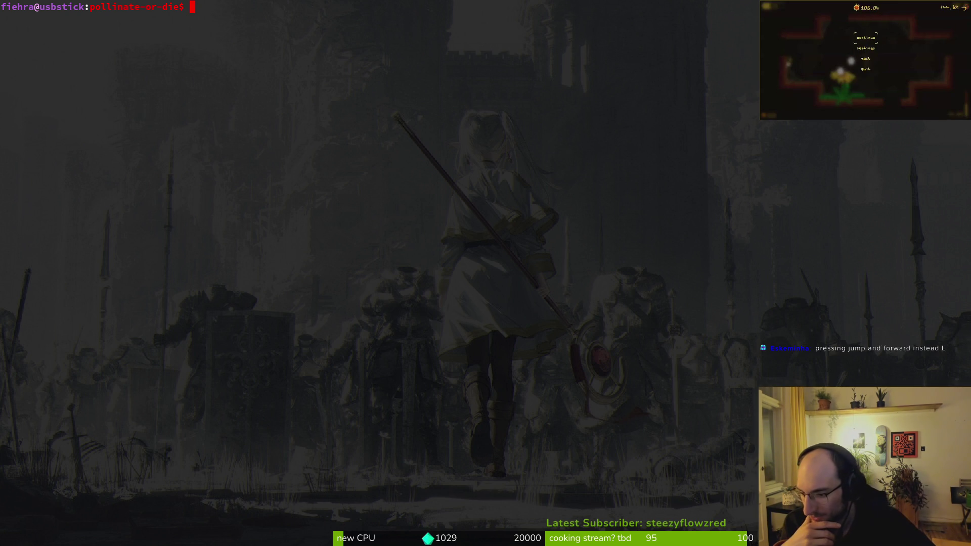
key("Escape")
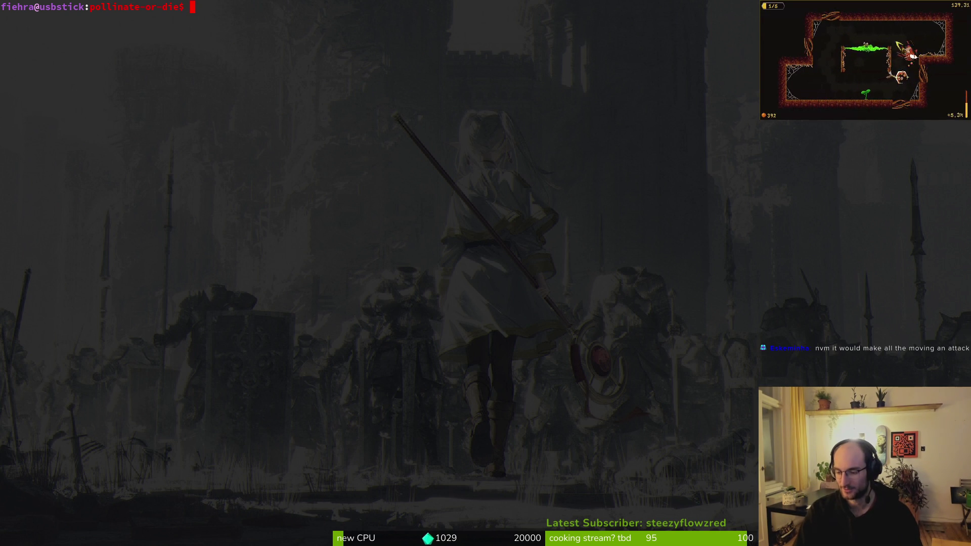
type("tig")
key("Return")
key("q")
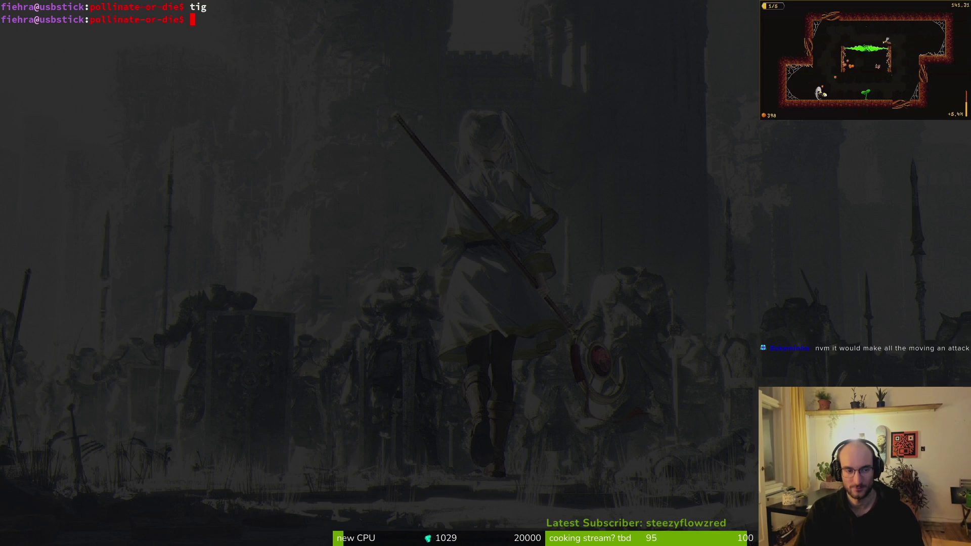
Trash the untracked config.cfg in dev/pollinate-or-die and return to Godot
key("super")
type("files")
key("Return")
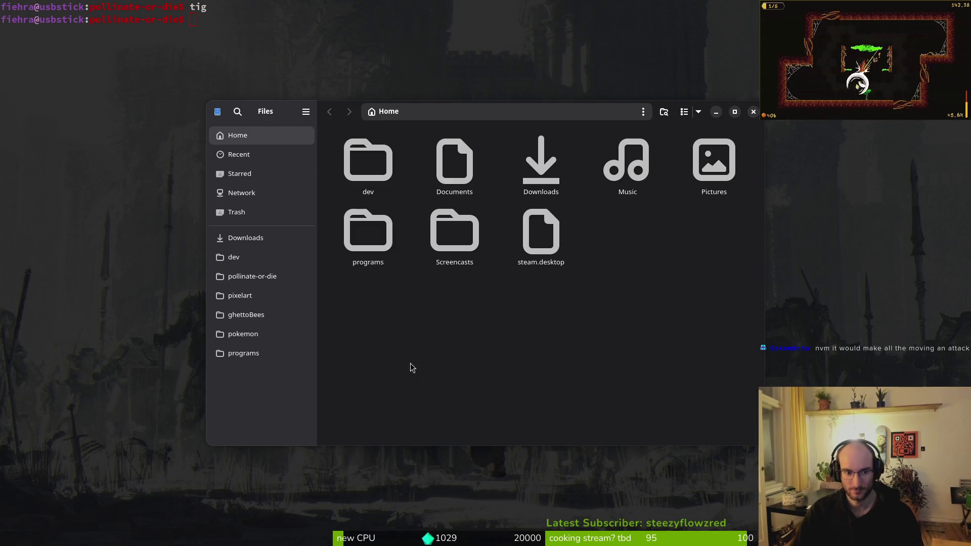
left_click(248, 277)
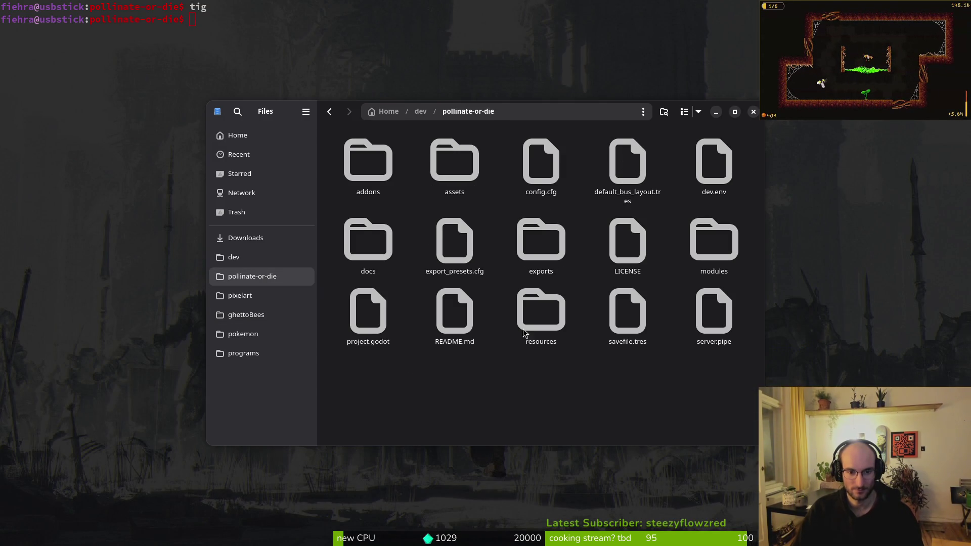
left_click(556, 153)
key("Delete")
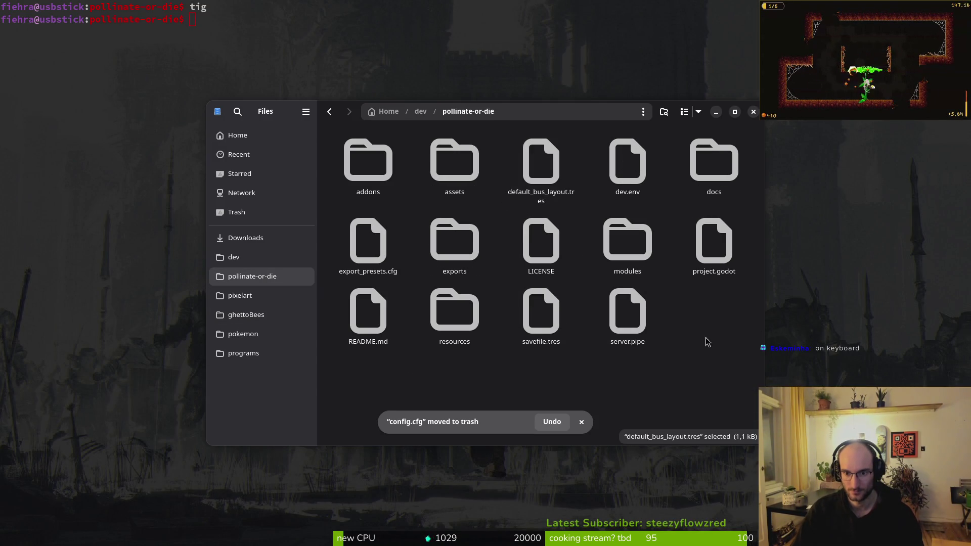
key("ctrl+w")
key("alt+Tab")
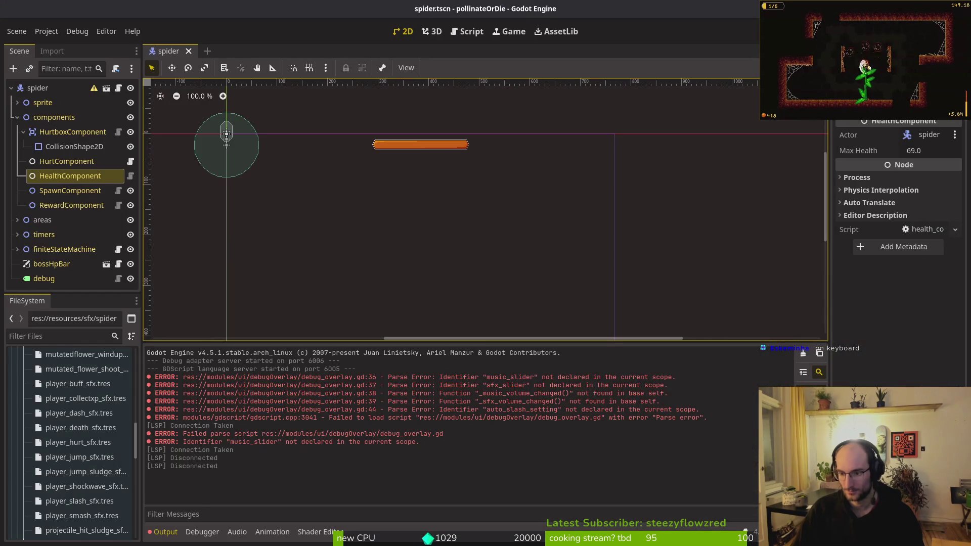
Test-run the game, then collapse the sfx and resources folders in the FileSystem dock
key("F5")
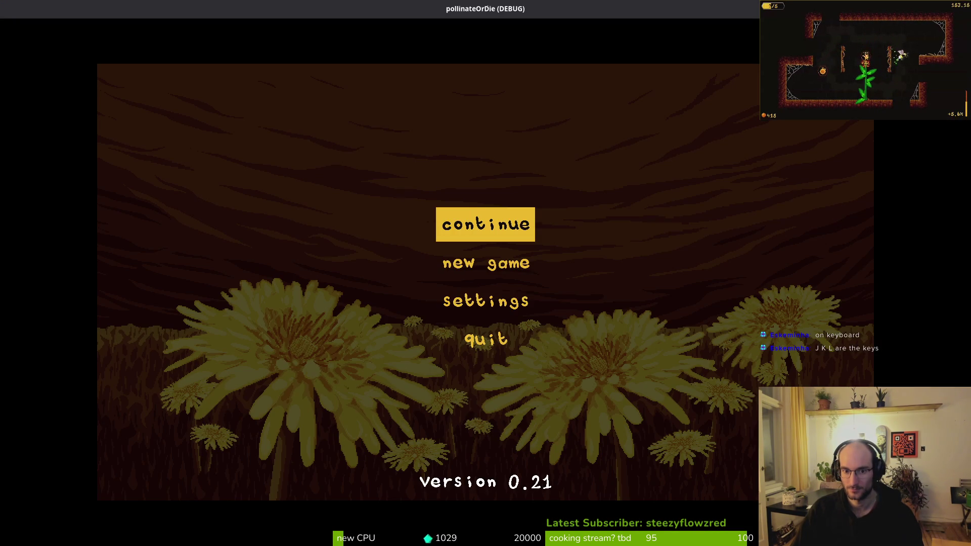
key("F8")
scroll(38, 424, "up", 5)
scroll(38, 424, "up", 10)
left_click(24, 449)
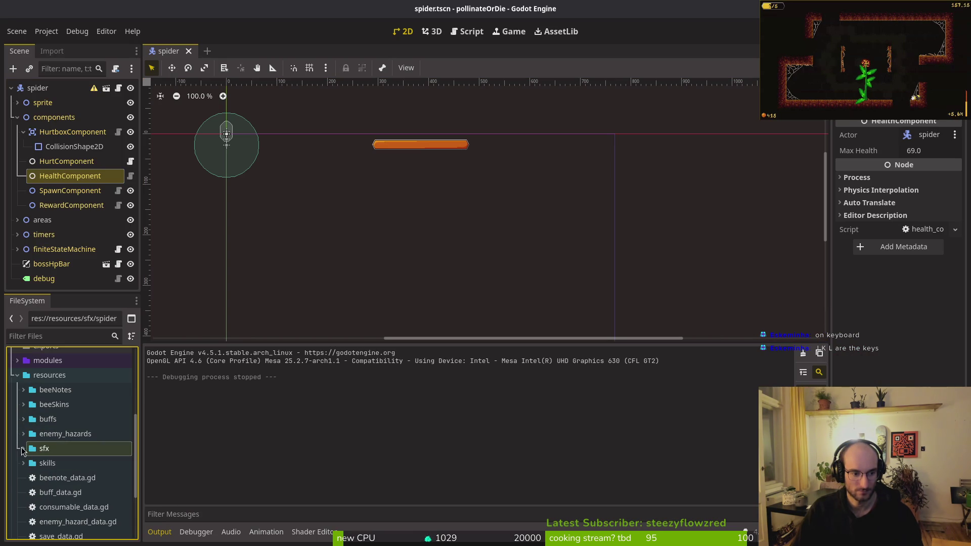
left_click(17, 376)
Remove savefile.tres from the project and collapse the spider scene's components node
left_click(47, 530)
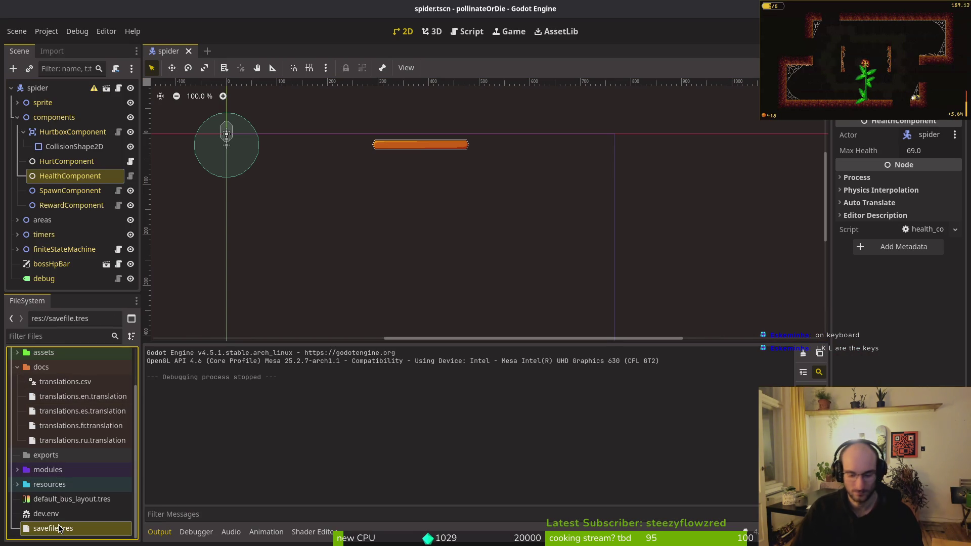
key("Delete")
left_click(559, 325)
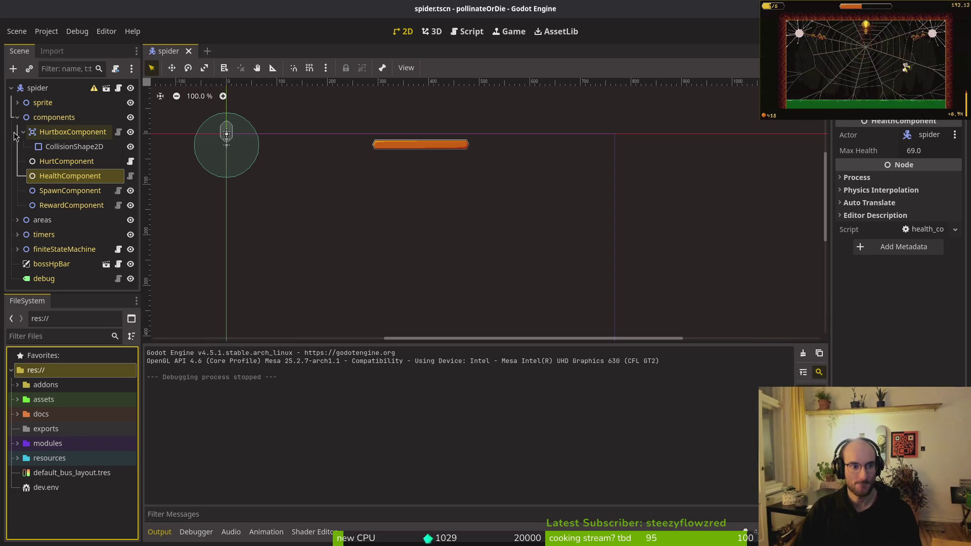
left_click(17, 116)
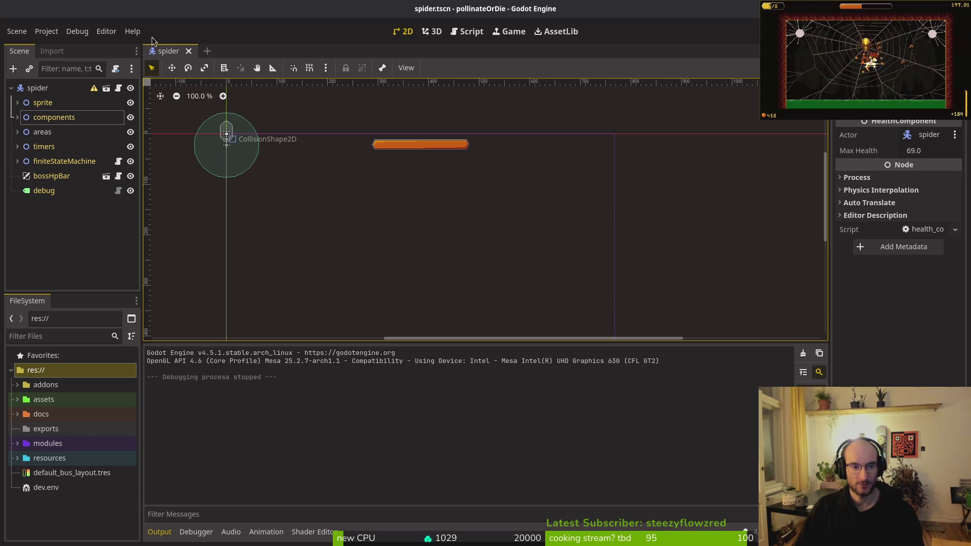
Re-export the Linux (Runnable) build to exports/pollinate.x86_64, overwriting the previous file
left_click(46, 31)
left_click(68, 101)
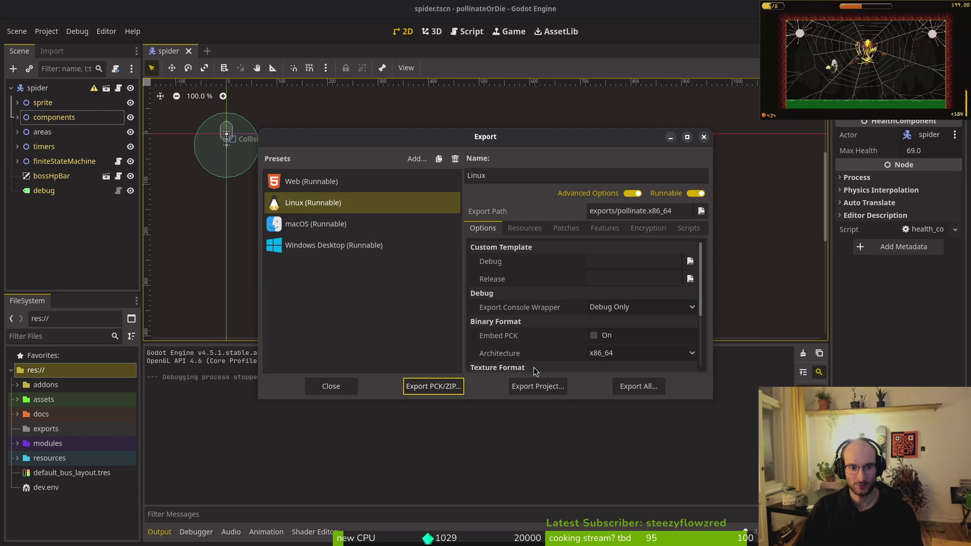
left_click(552, 389)
left_click(580, 436)
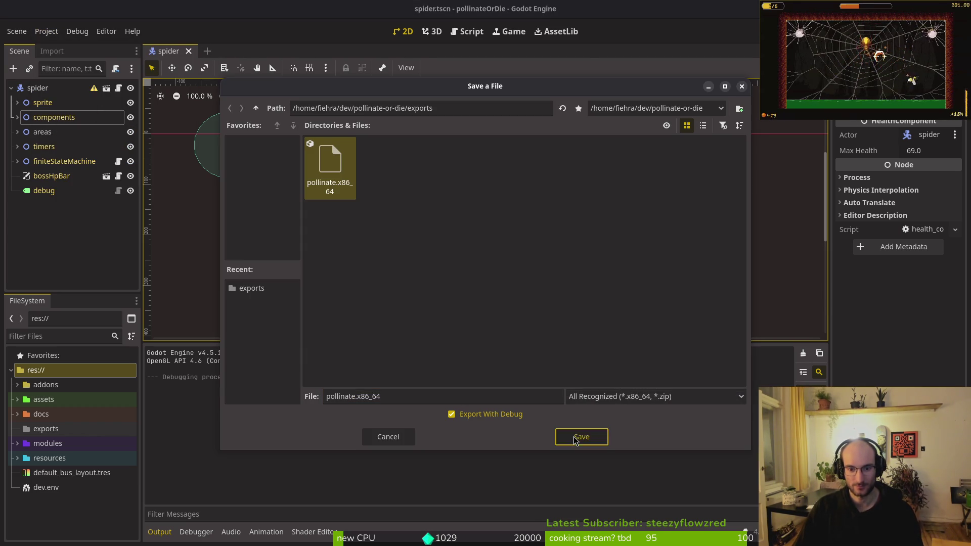
left_click(538, 296)
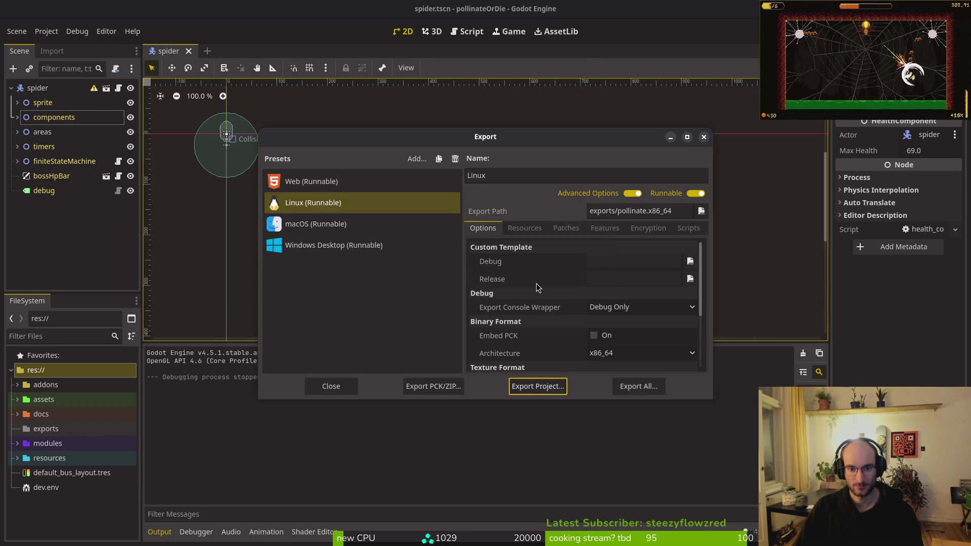
key("super+e")
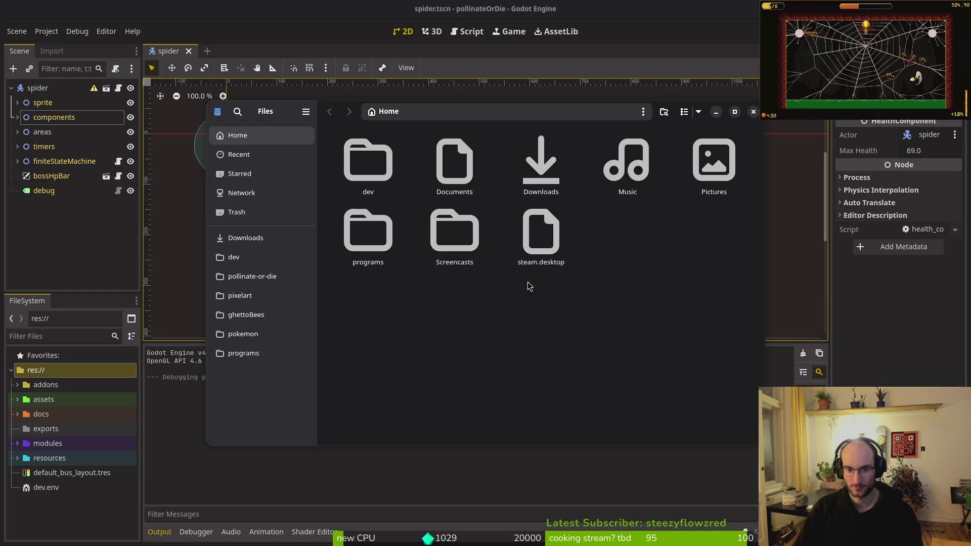
Open modules/core/globals/debug.helper.gd in nvim via the file finder, then quit with :q
key("super")
type("cd")
key("BackSpace")
key("BackSpace")
type("nvim .")
key("Return")
key("ctrl+p")
type("debug")
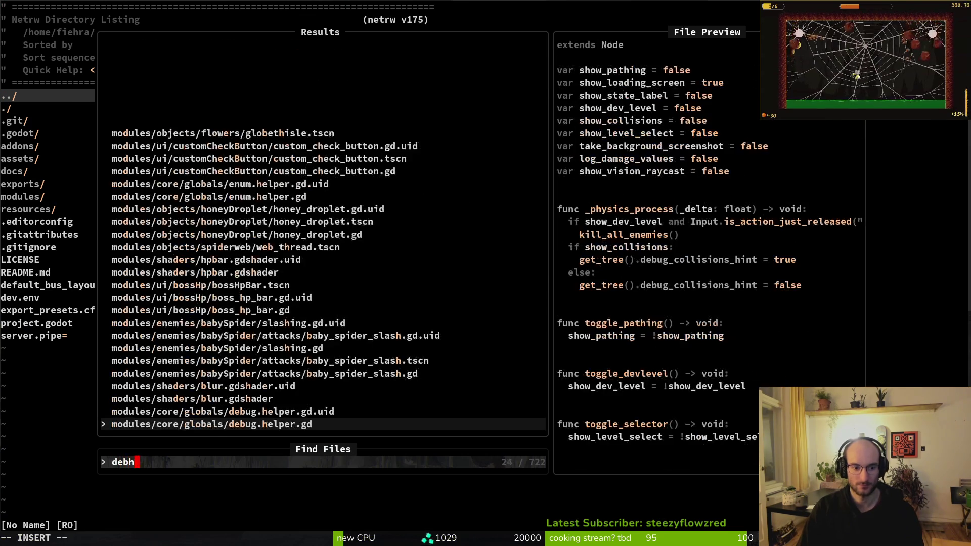
key("Return")
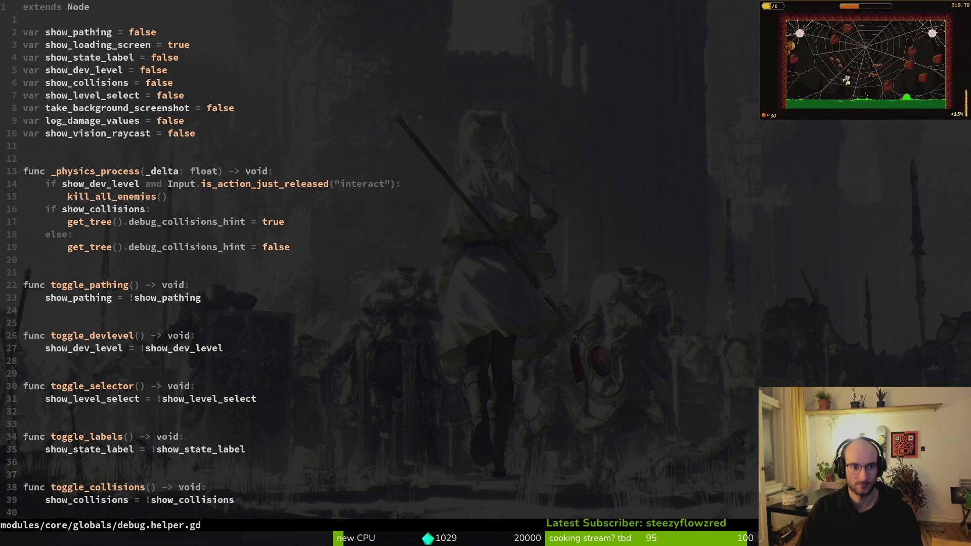
type(":q")
key("Return")
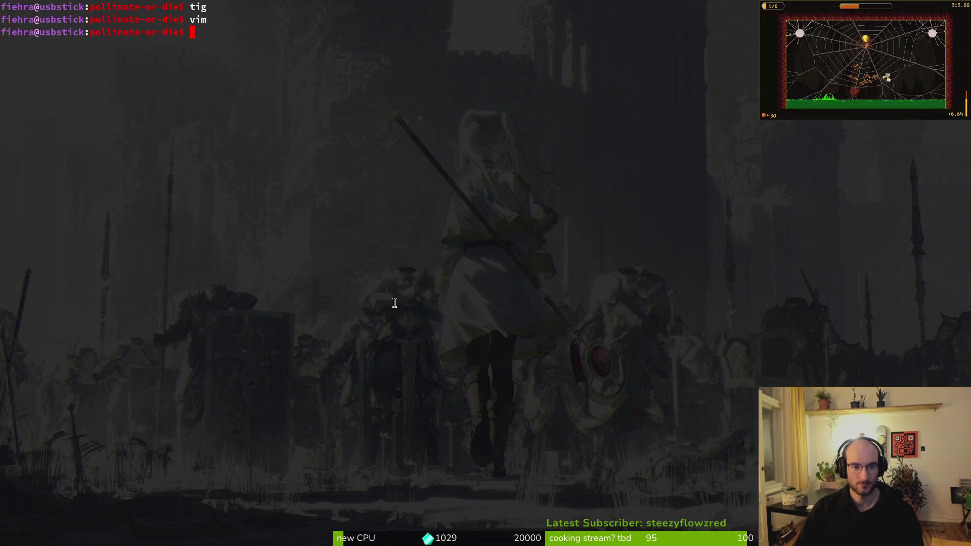
Cut all three build files from the pollinate-or-die exports folder
key("alt+Tab")
left_click(289, 280)
double_click(454, 241)
key("ctrl+a")
key("ctrl+s")
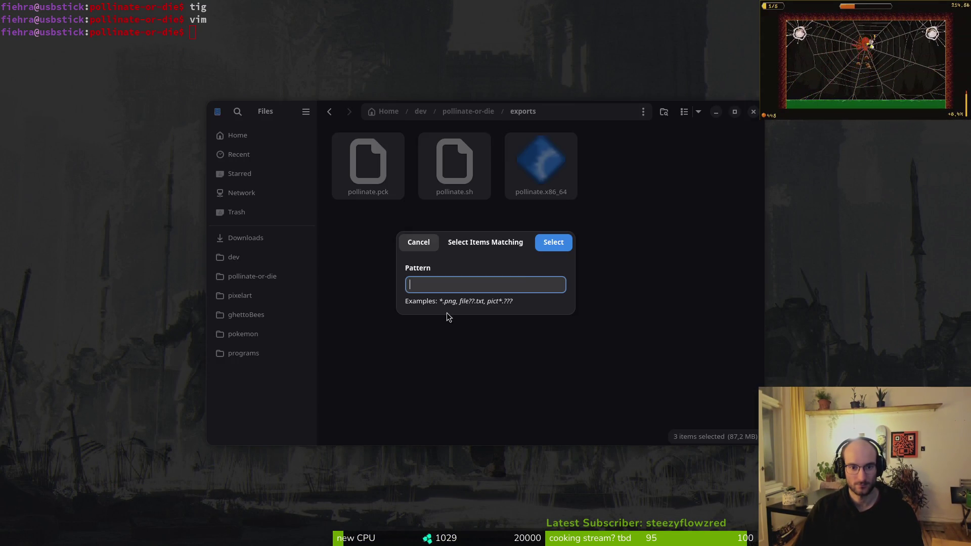
key("Escape")
key("ctrl+x")
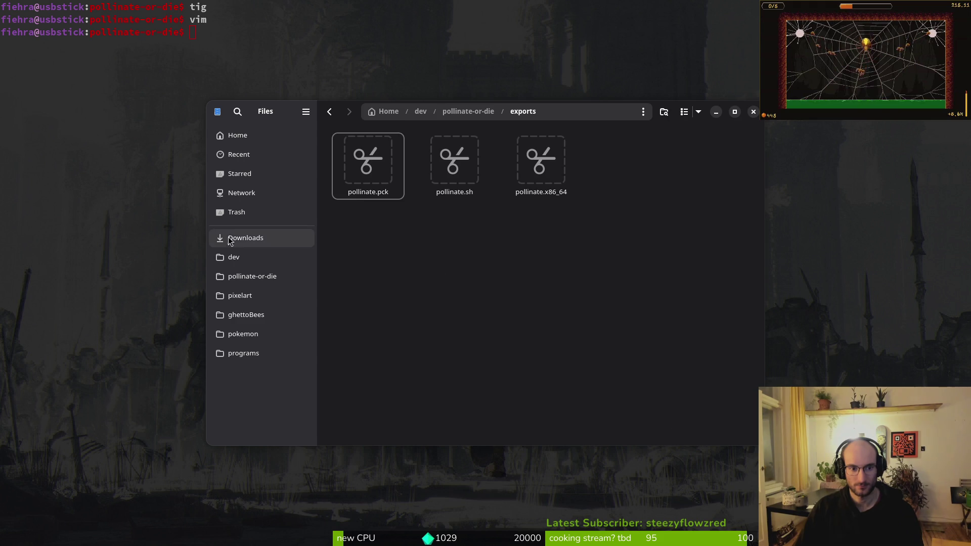
Paste the build files into Downloads/pollinateBuilds/linux
left_click(238, 238)
left_click(470, 410)
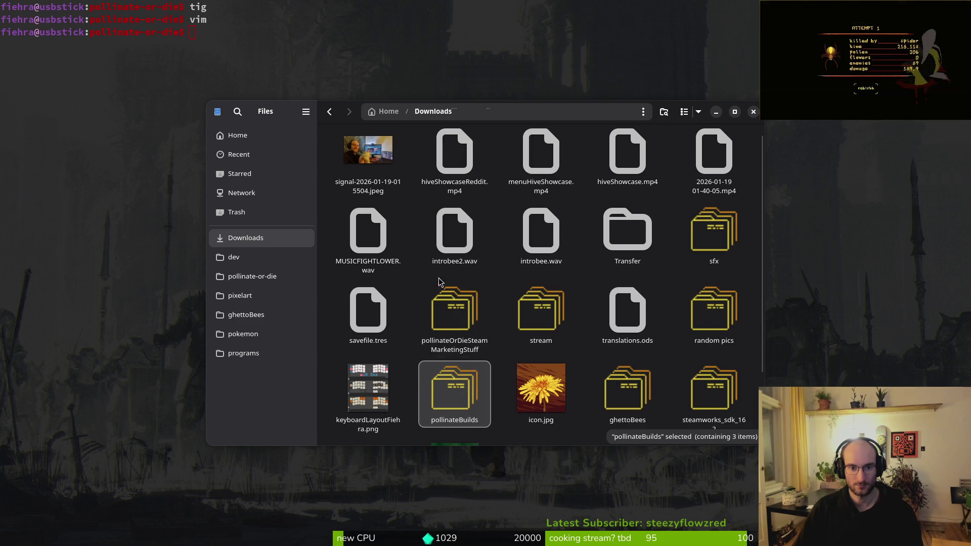
double_click(472, 421)
double_click(368, 167)
key("ctrl+v")
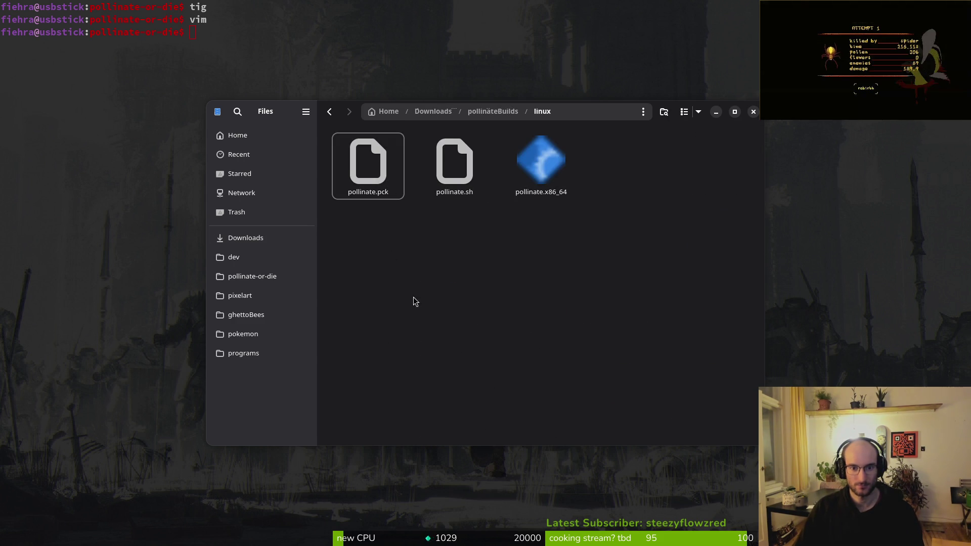
key("alt+Tab")
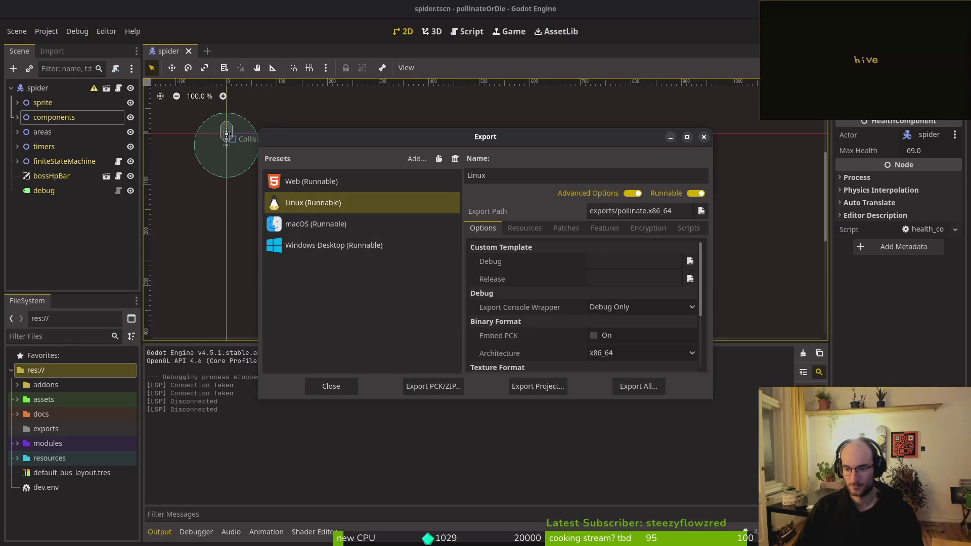
Export the macOS (Runnable) build as exports/pollinate.x86_64.zip, then view the Steam store page
left_click(316, 224)
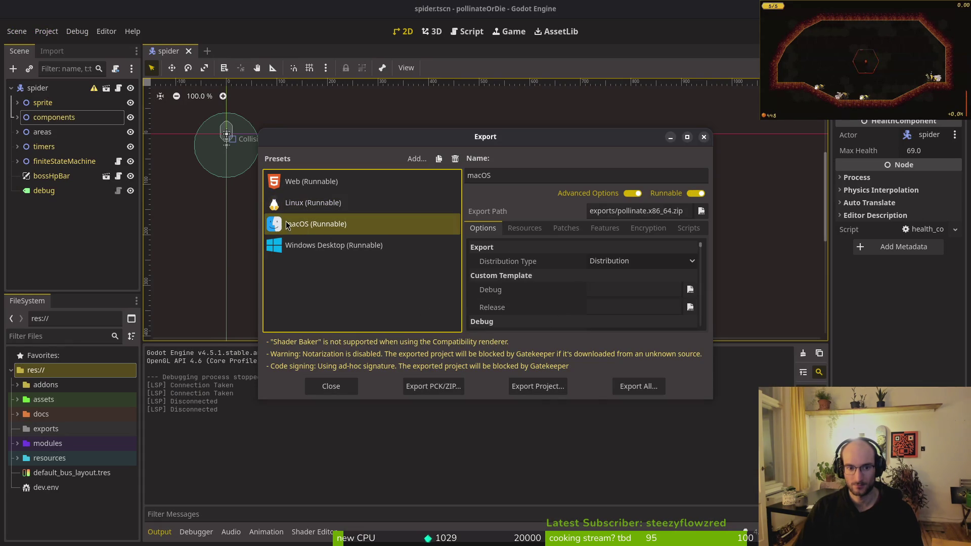
left_click(537, 386)
left_click(579, 436)
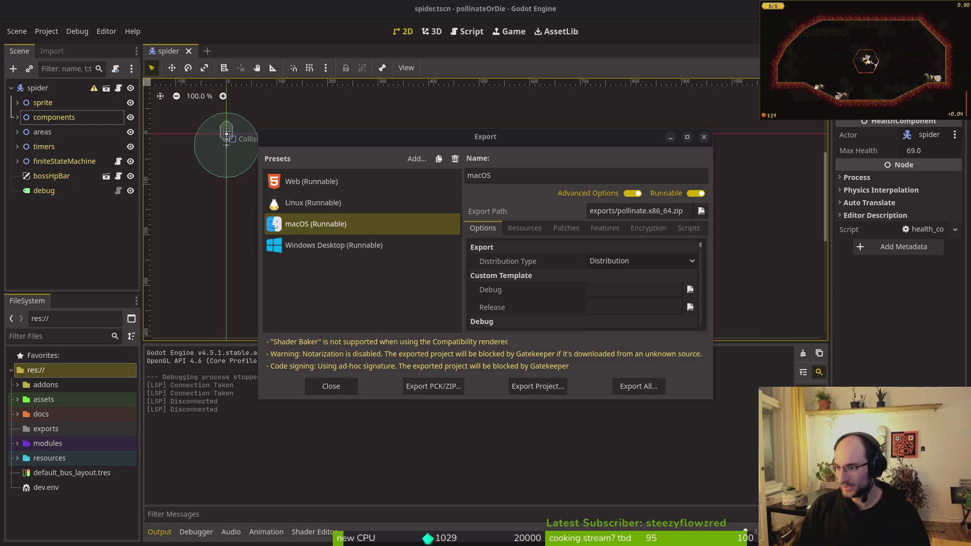
key("alt+Tab")
scroll(340, 293, "down", 10)
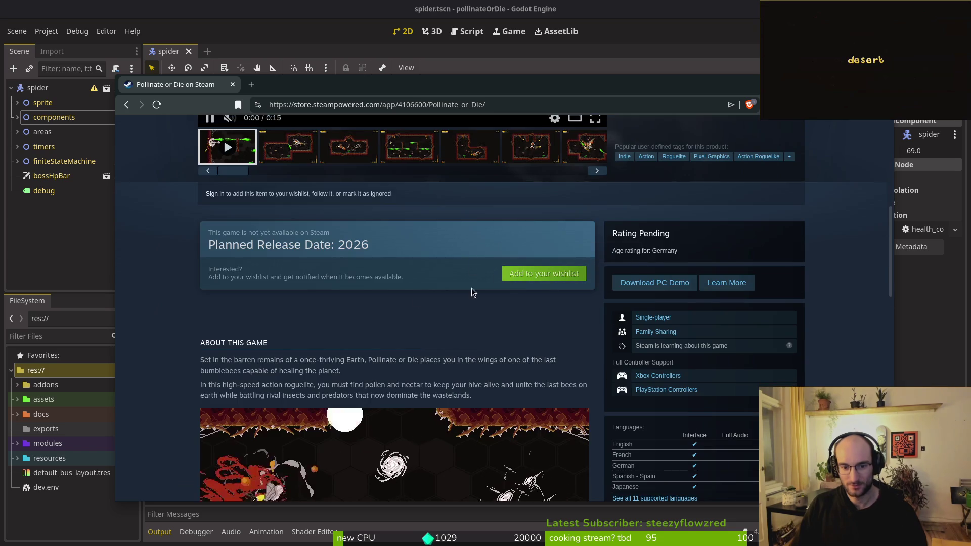
scroll(340, 293, "down", 5)
scroll(652, 170, "up", 6)
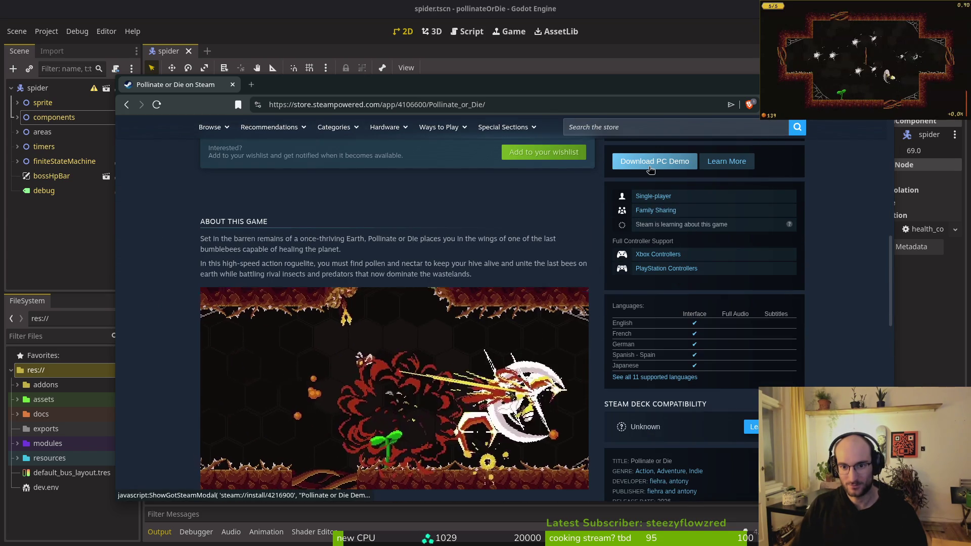
scroll(652, 170, "up", 1)
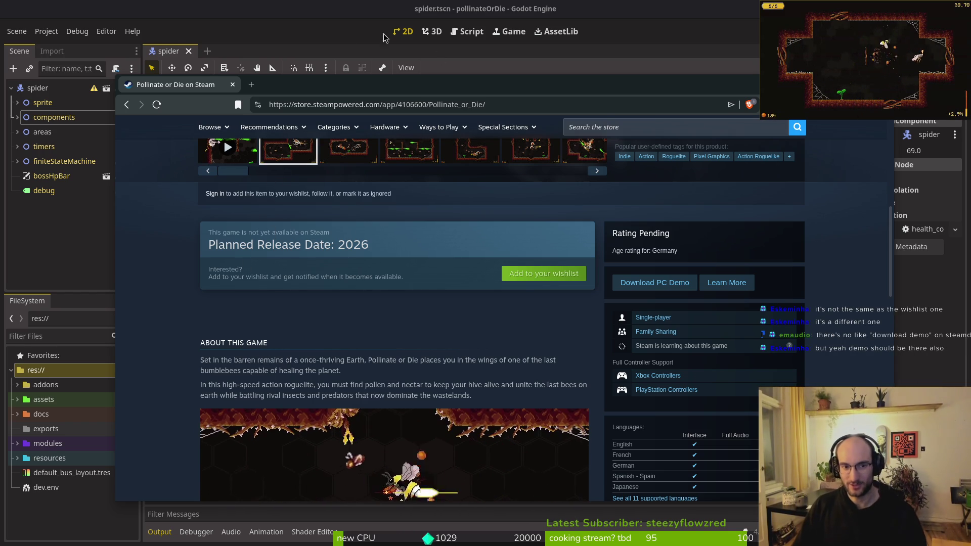
left_click(232, 84)
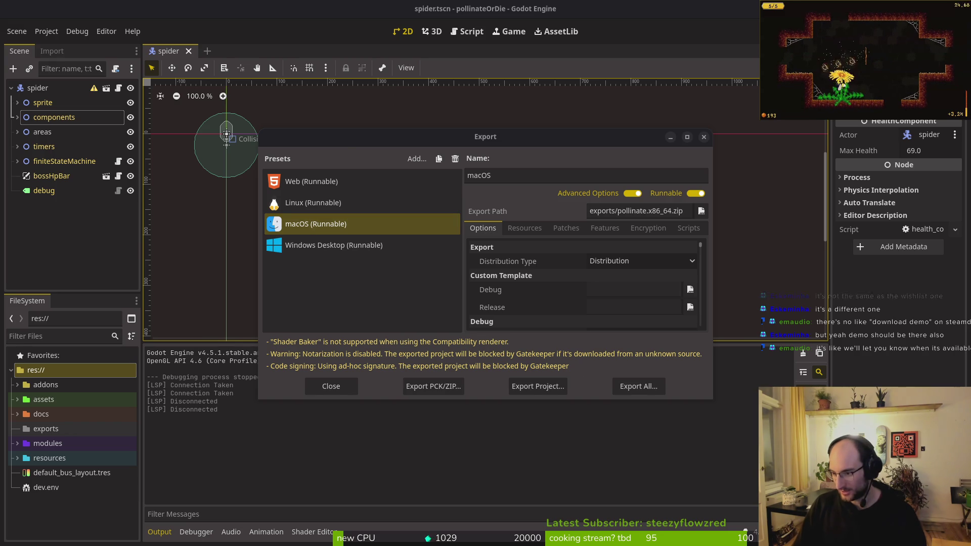
key("alt+Tab")
left_click(247, 276)
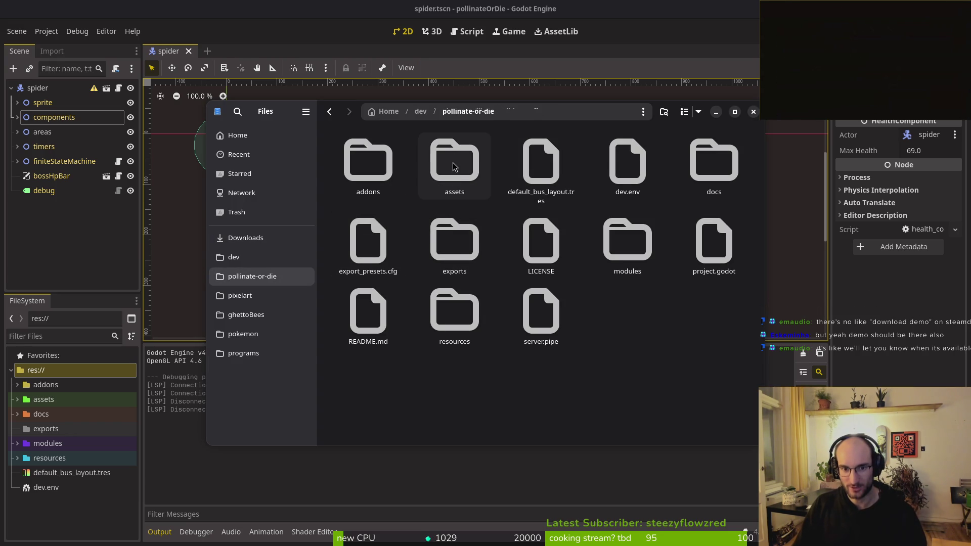
Paste the macOS zip into Downloads/pollinateBuilds/mac
double_click(458, 239)
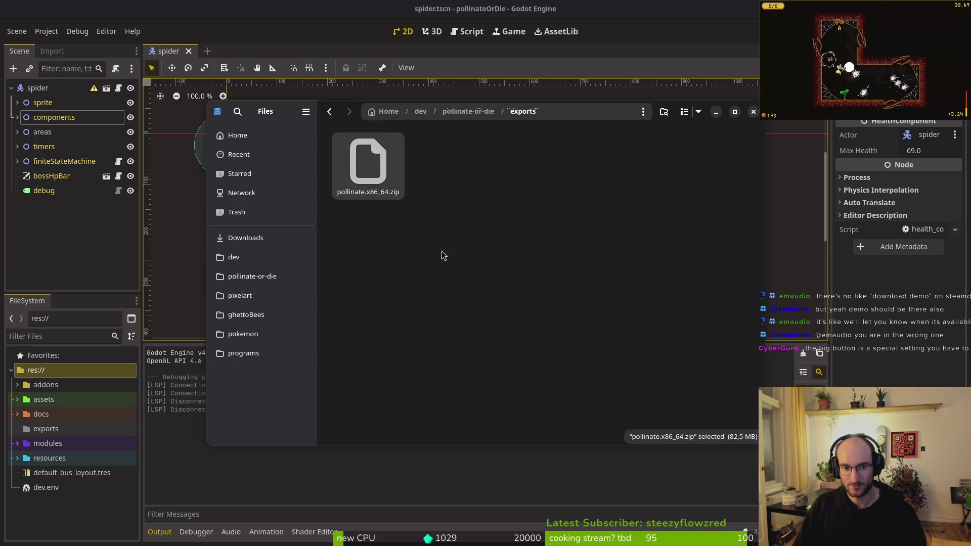
left_click(250, 238)
left_click(469, 402)
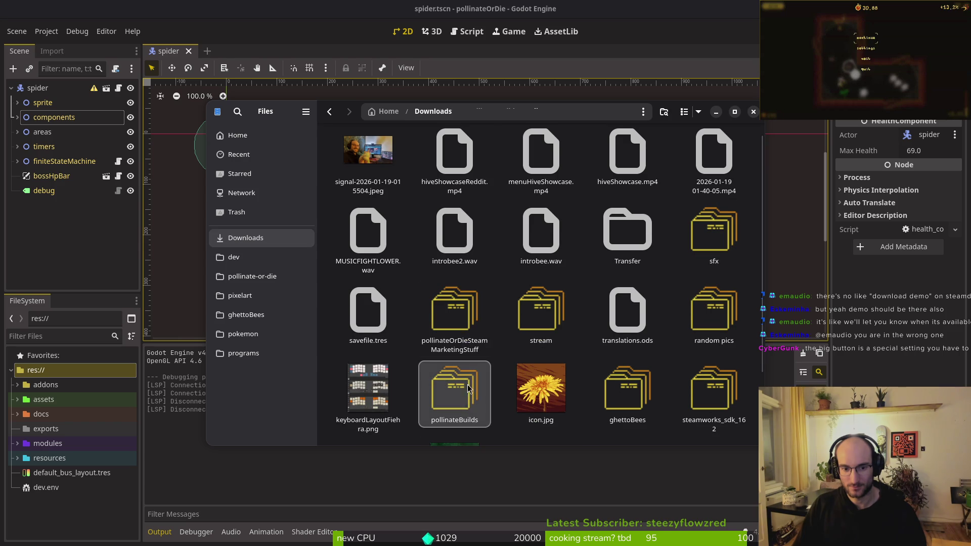
double_click(469, 402)
double_click(454, 159)
key("ctrl+v")
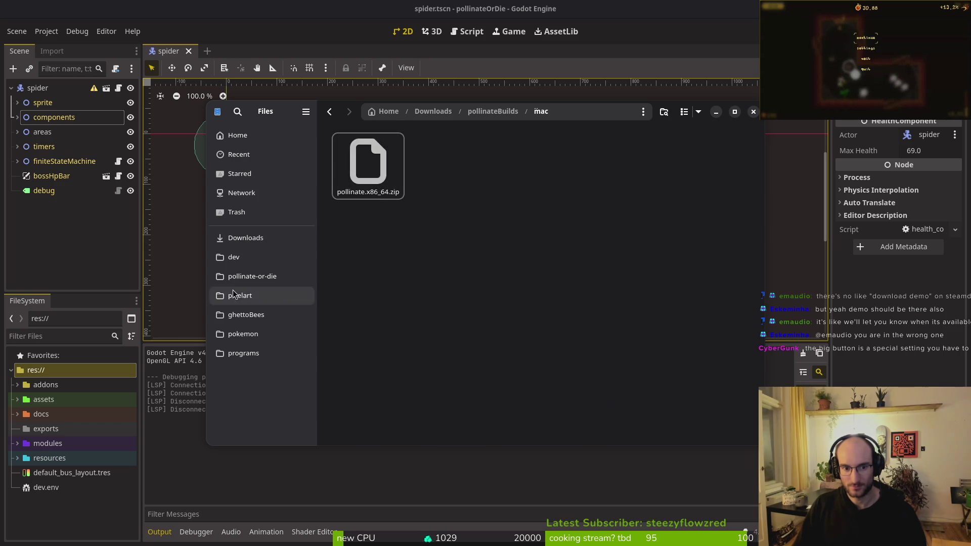
Export the Windows Desktop build as pollinate.exe, dismissing the export warnings
left_click(190, 245)
left_click(323, 244)
left_click(537, 385)
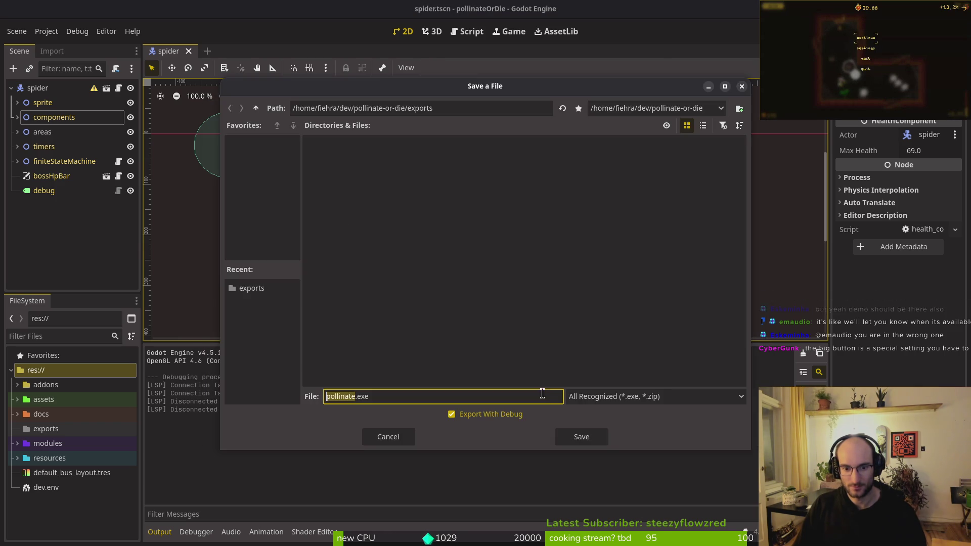
left_click(576, 435)
left_click(486, 399)
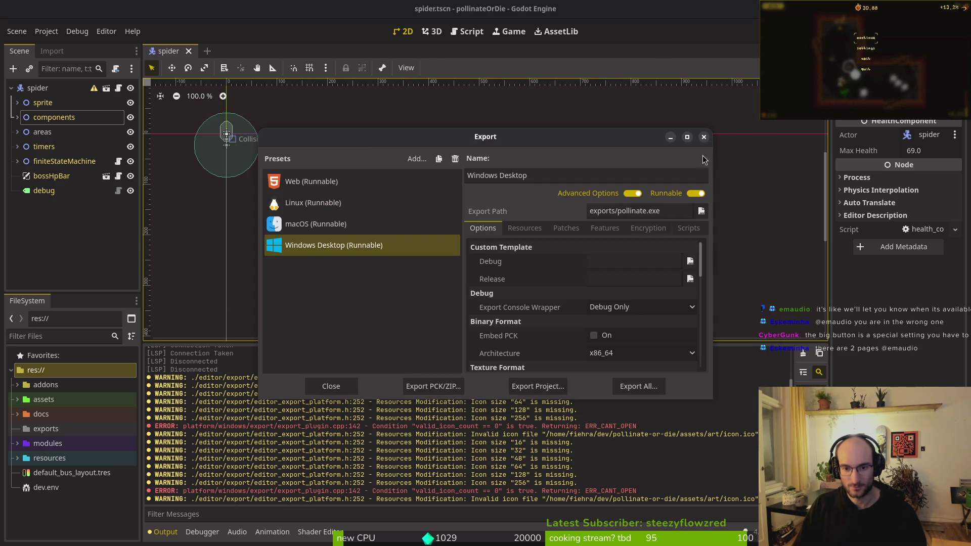
left_click(705, 140)
Confirm pollinateBuilds/windows holds pollinate.exe, pollinate.console.exe and pollinate.pck, then close Files
key("alt+Tab")
left_click(277, 275)
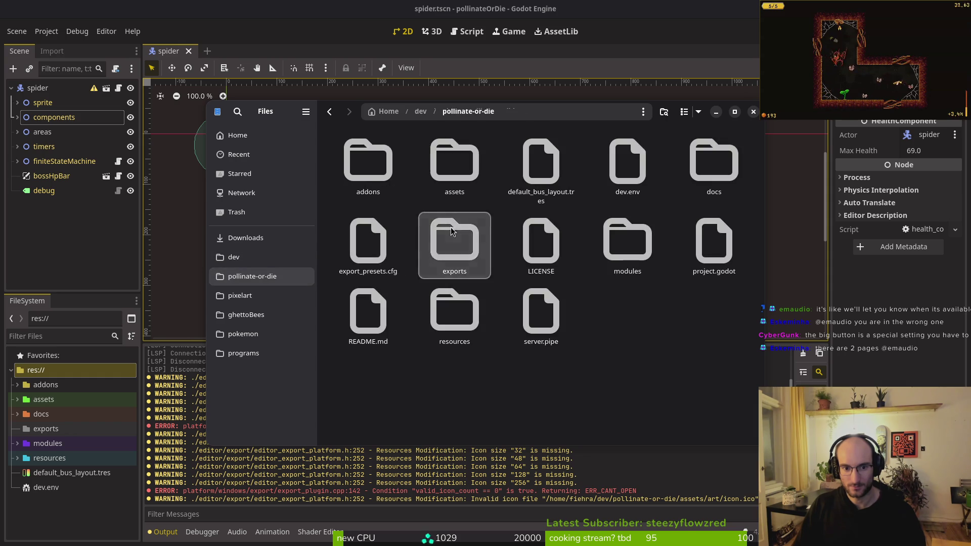
double_click(455, 242)
left_click(245, 238)
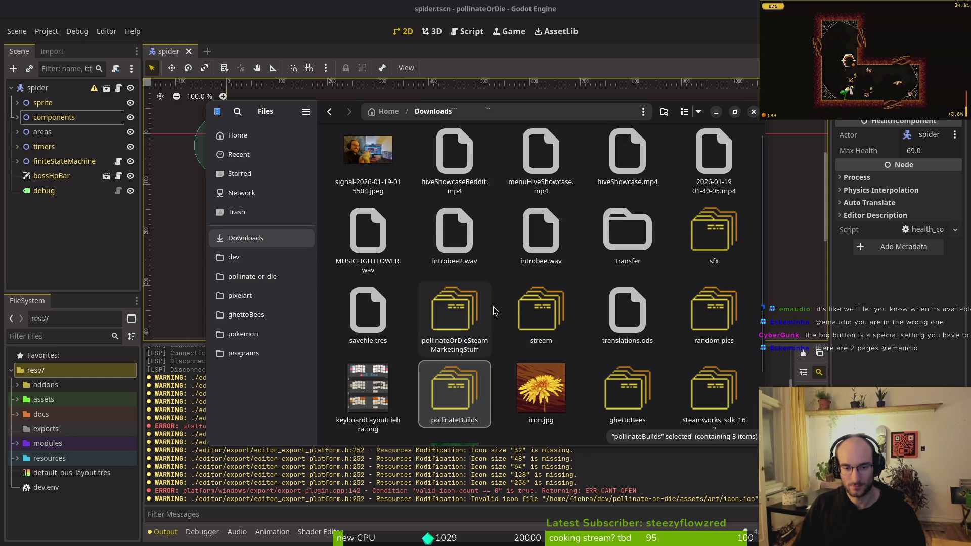
double_click(478, 417)
double_click(540, 167)
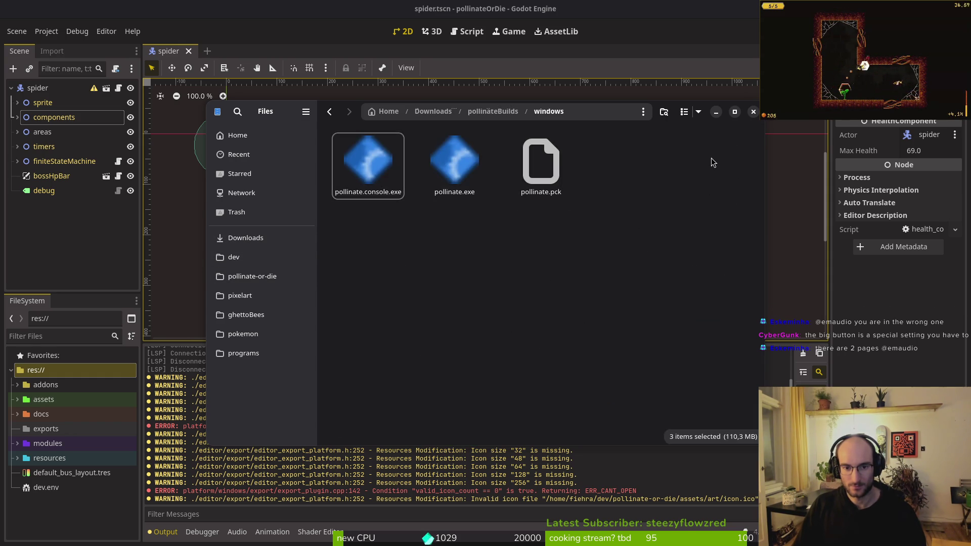
left_click(753, 111)
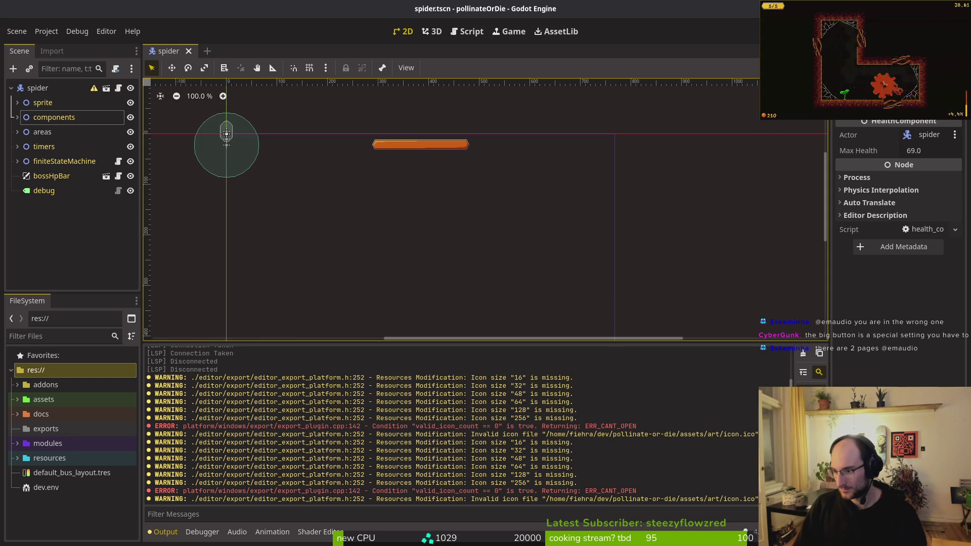
Bring the terminal window up full screen in place of Godot
key("alt+Tab")
key("super")
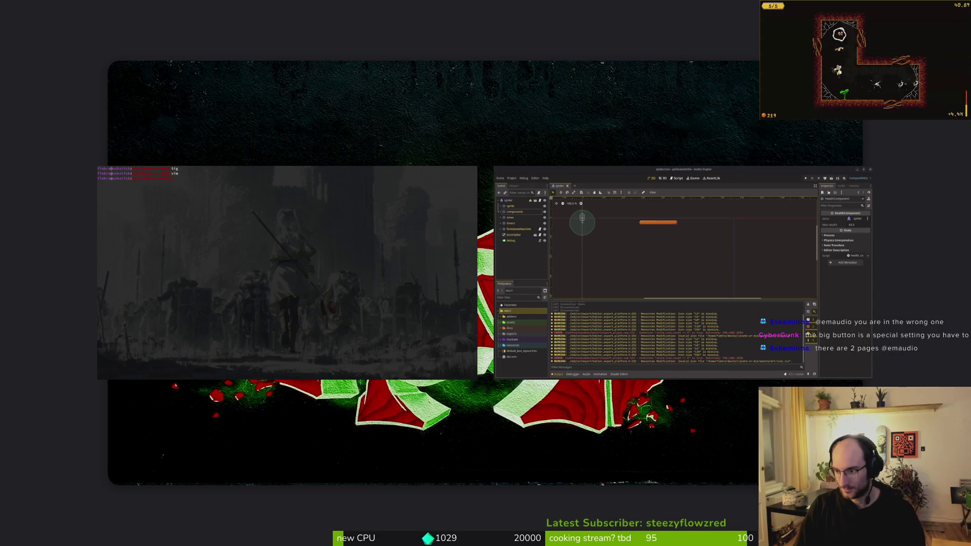
key("super")
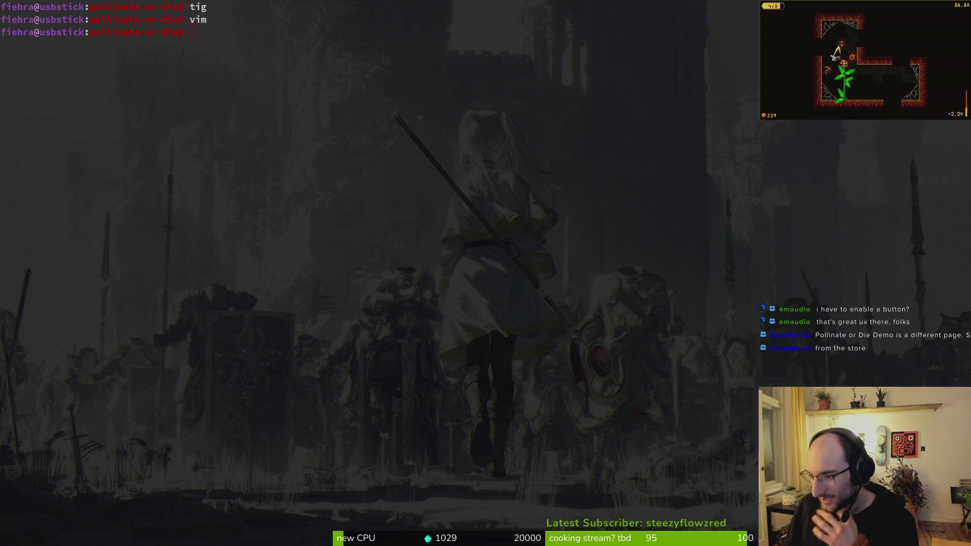
Pause and resume the game twice with Esc, then bring up the window overview
key("Escape")
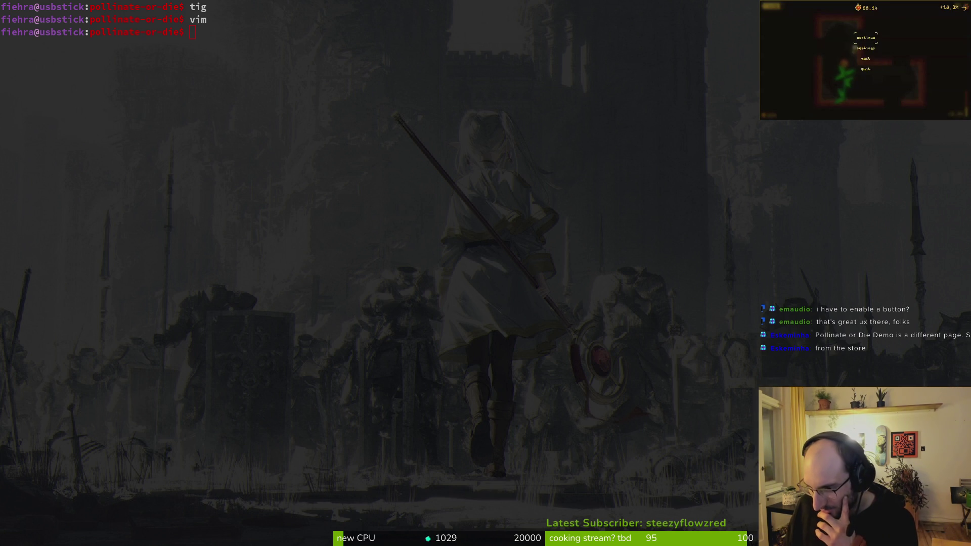
key("Escape")
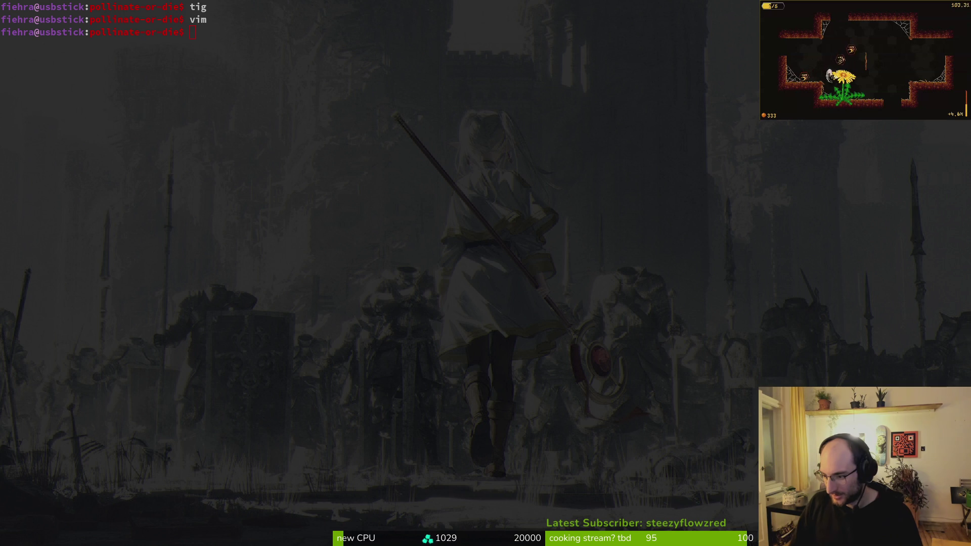
key("Escape")
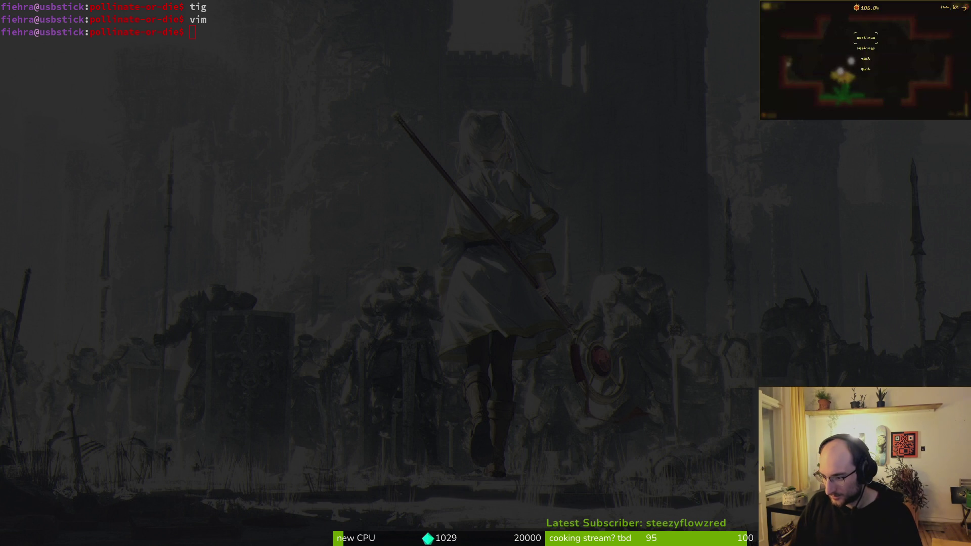
key("Escape")
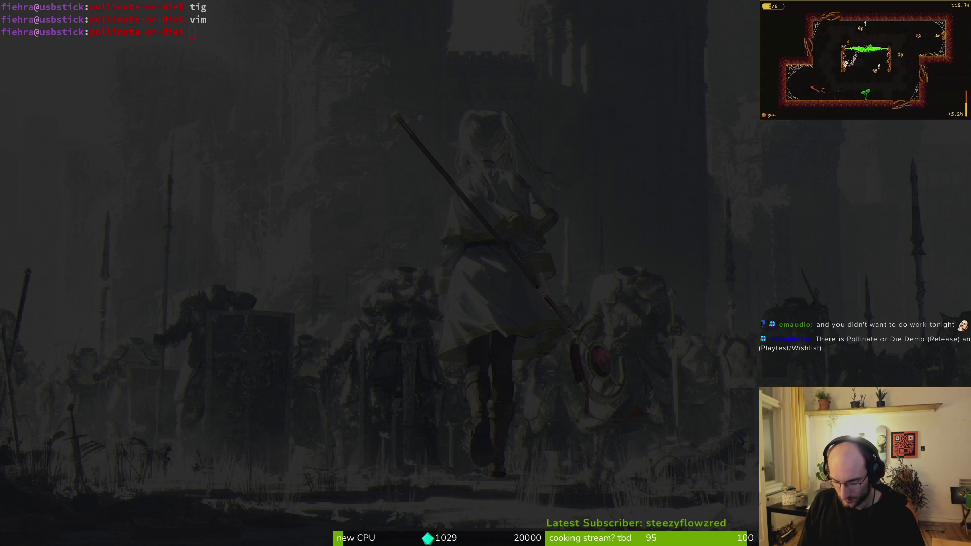
key("alt+Tab")
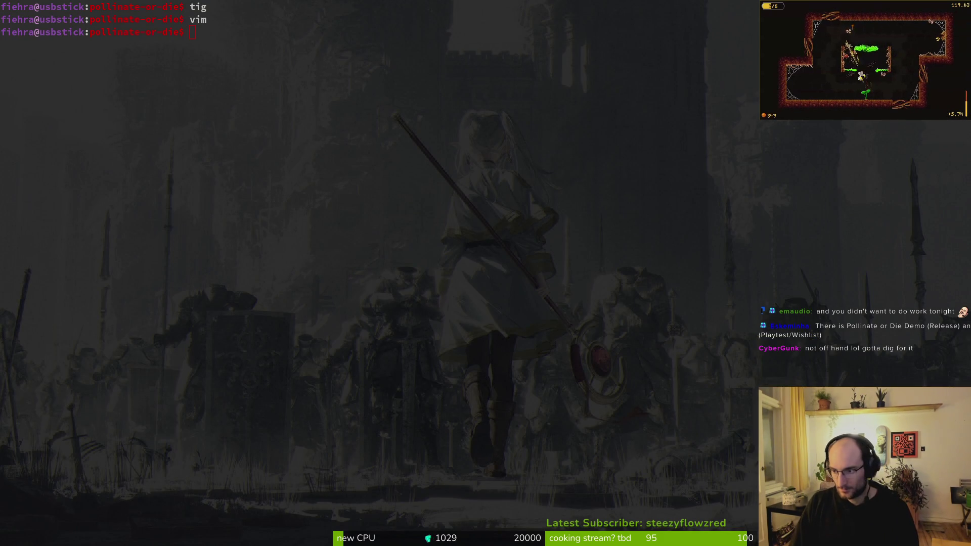
key("alt+Tab")
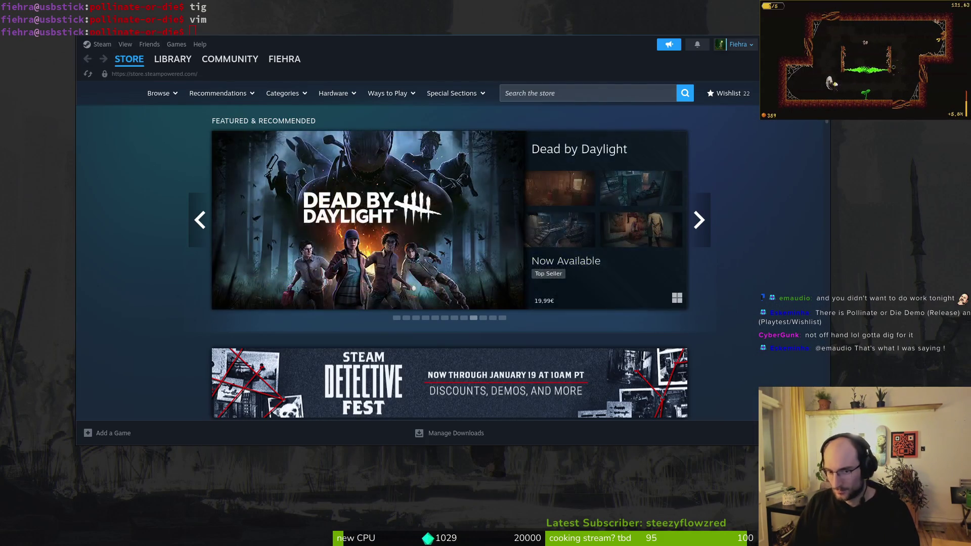
Open Pollinate or Die Demo in the Steam library and start downloading its update
left_click(174, 61)
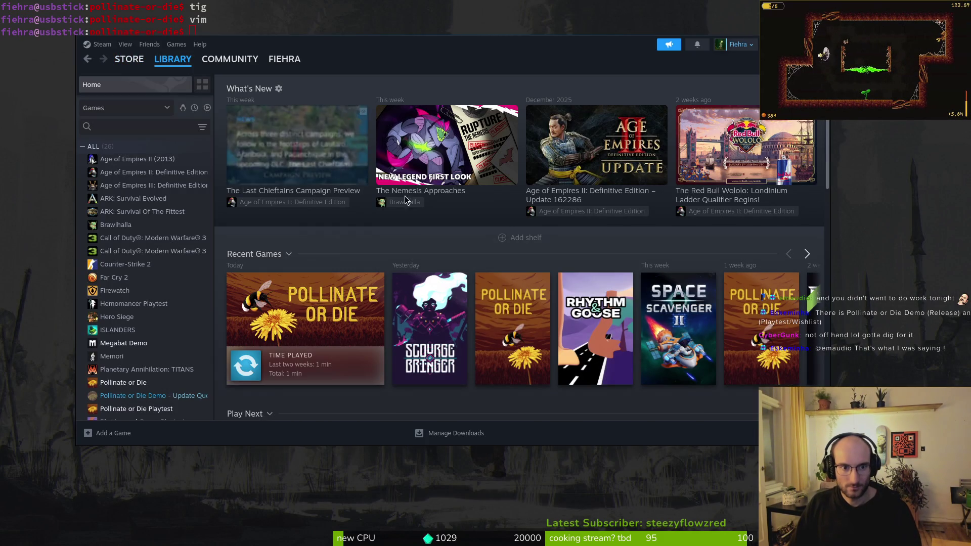
left_click(162, 396)
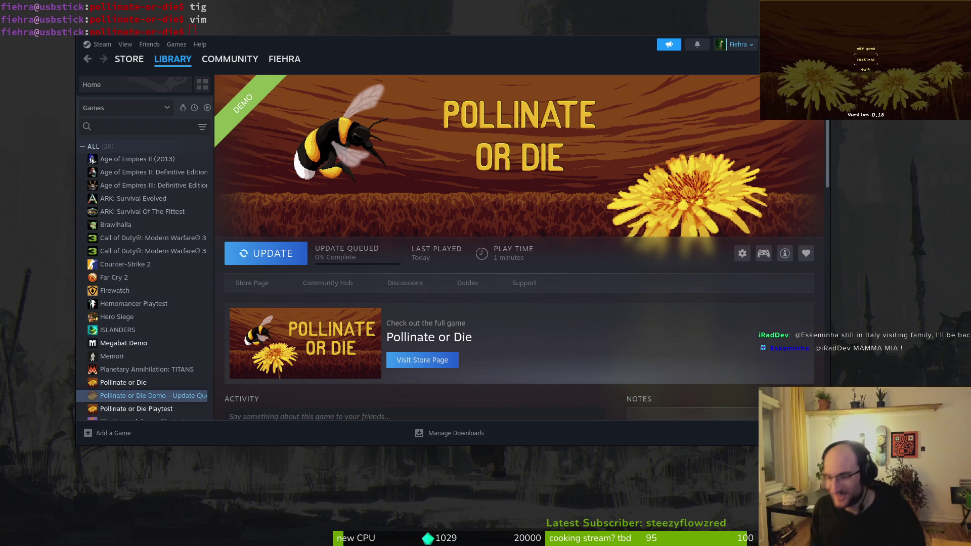
key("Return")
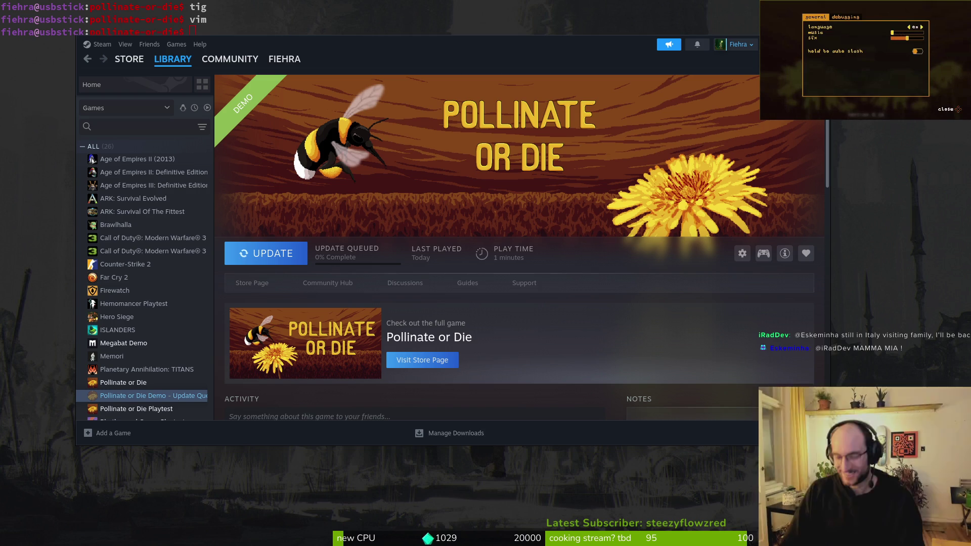
key("Escape")
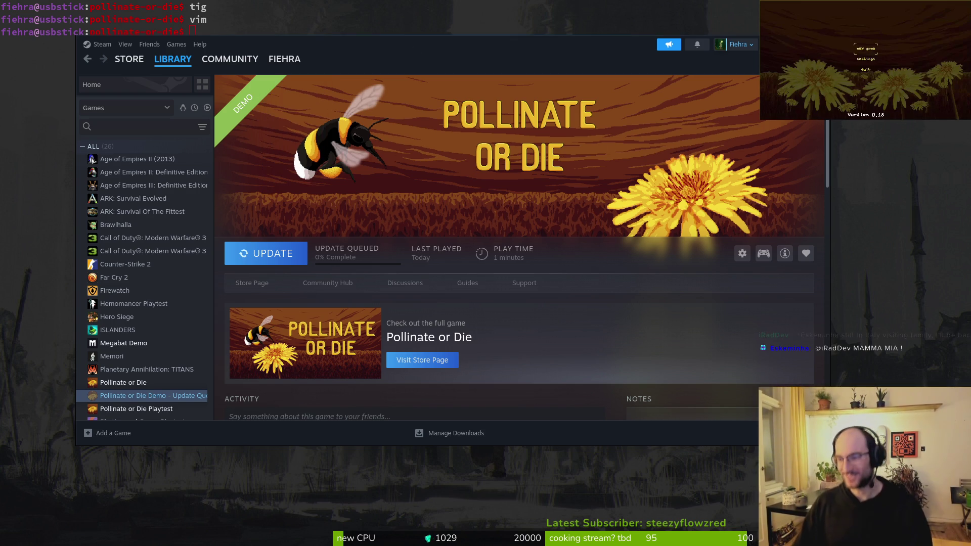
key("Return")
left_click(284, 251)
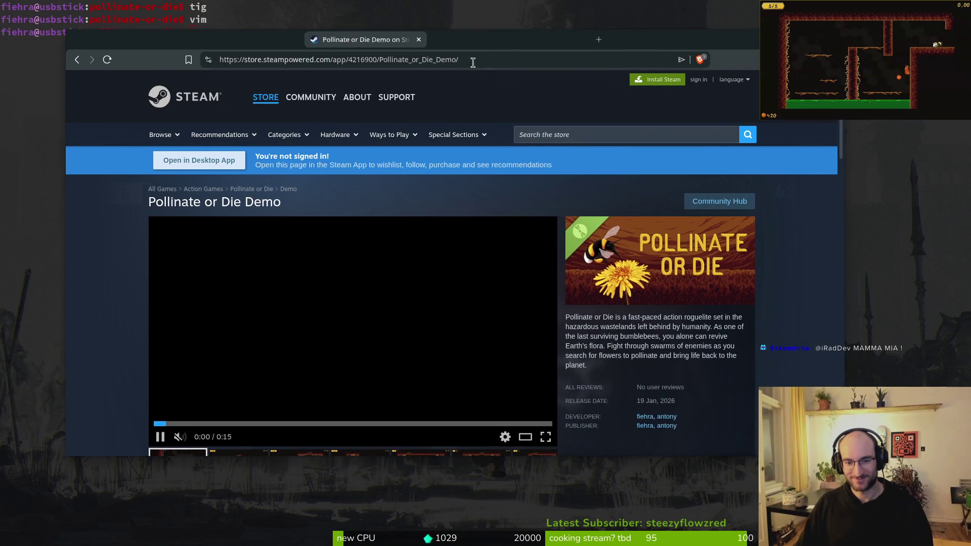
Scroll over the Pollinate or Die Demo Steam listing, then return to the Reddit draft
scroll(515, 167, "down", 5)
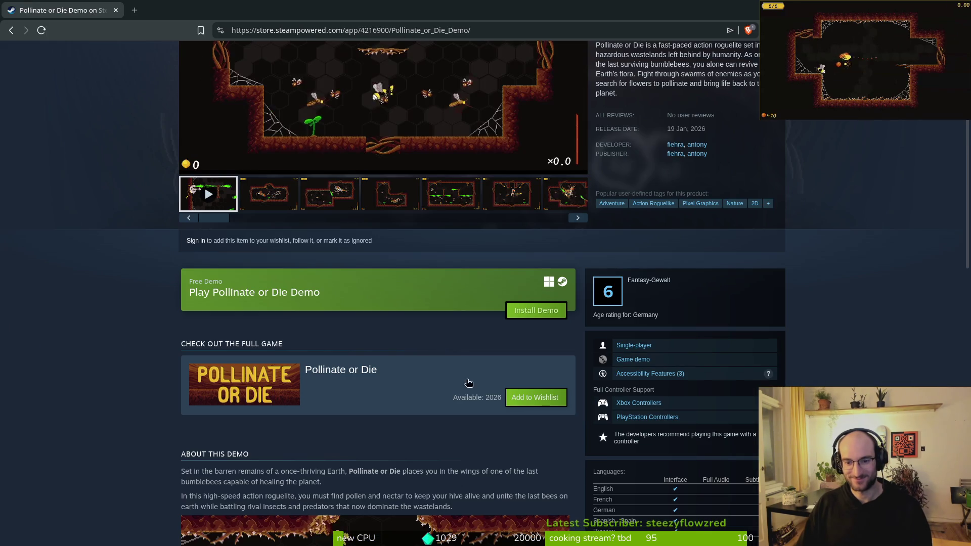
scroll(586, 304, "up", 2)
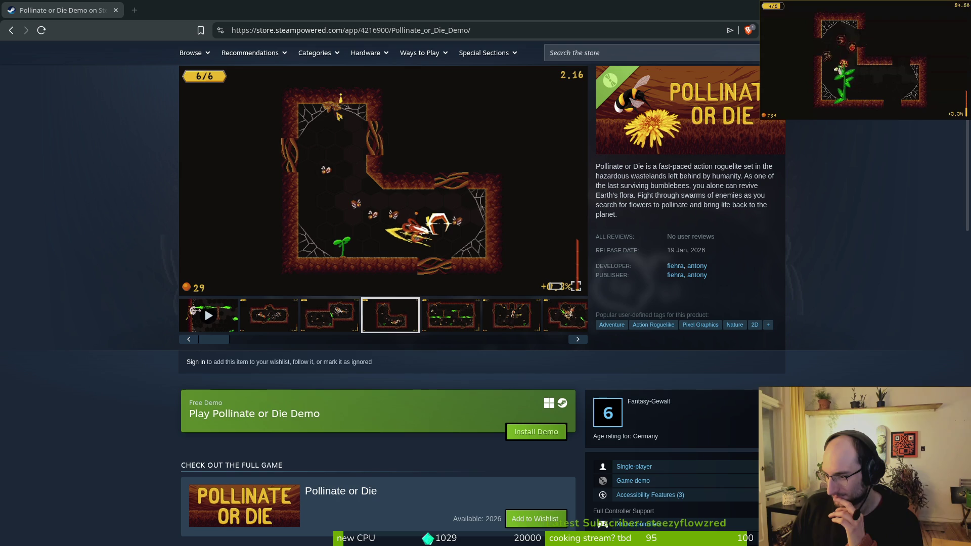
key("alt+Tab")
Switch the post's community from r/GameDevelopment to r/godot, make it an image post, and open flair and tags
left_click(405, 157)
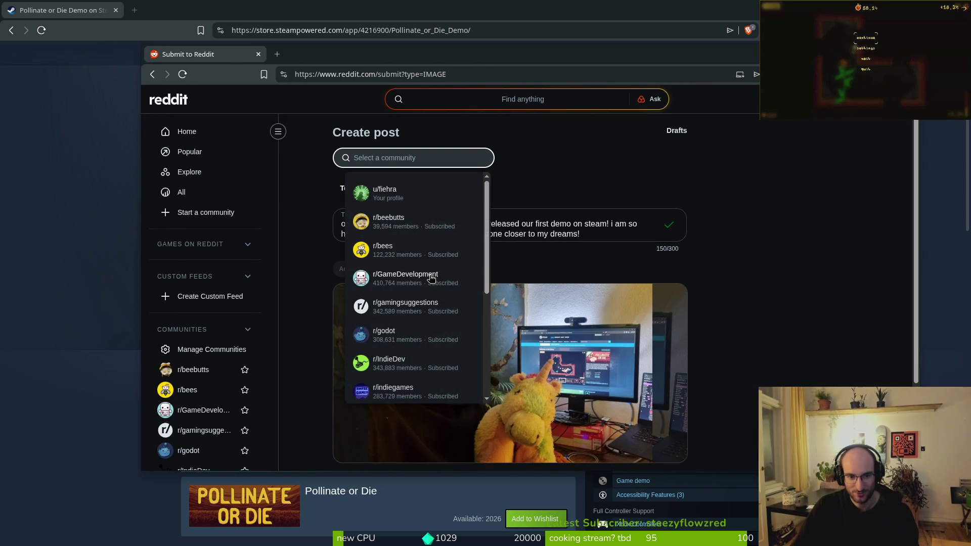
left_click(443, 283)
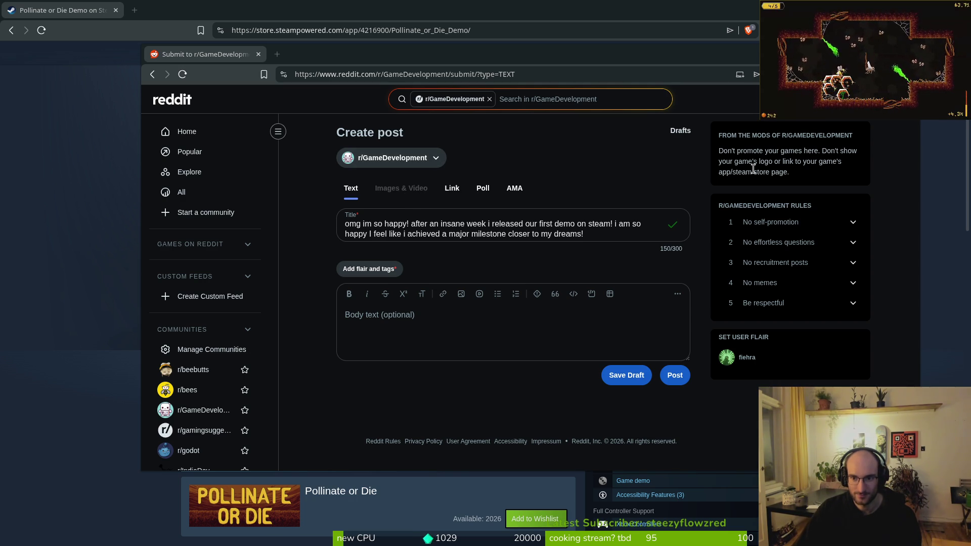
left_click(392, 158)
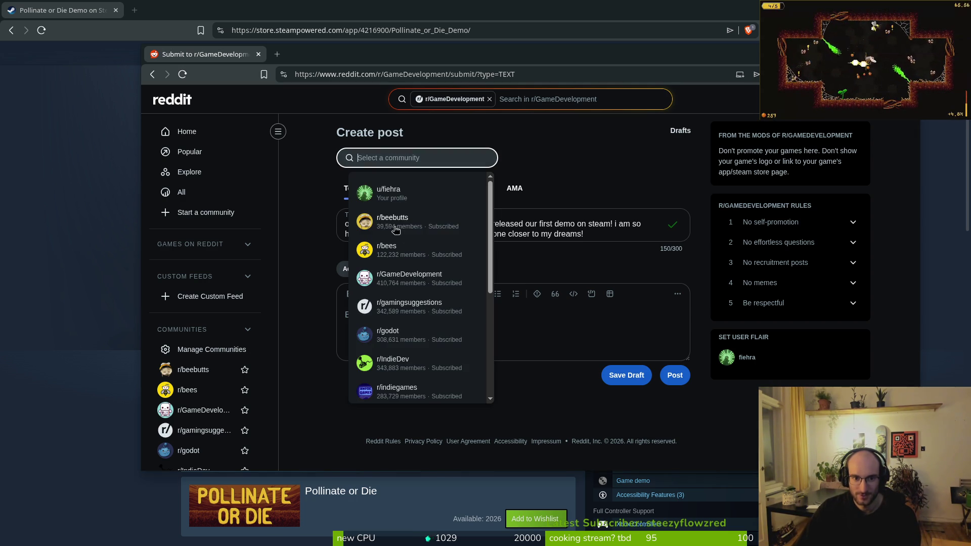
left_click(405, 339)
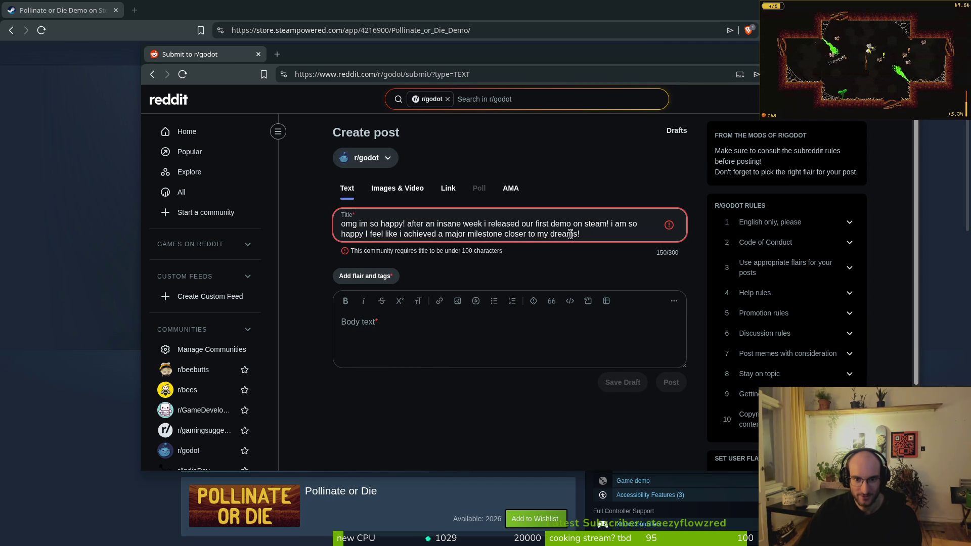
left_click(398, 188)
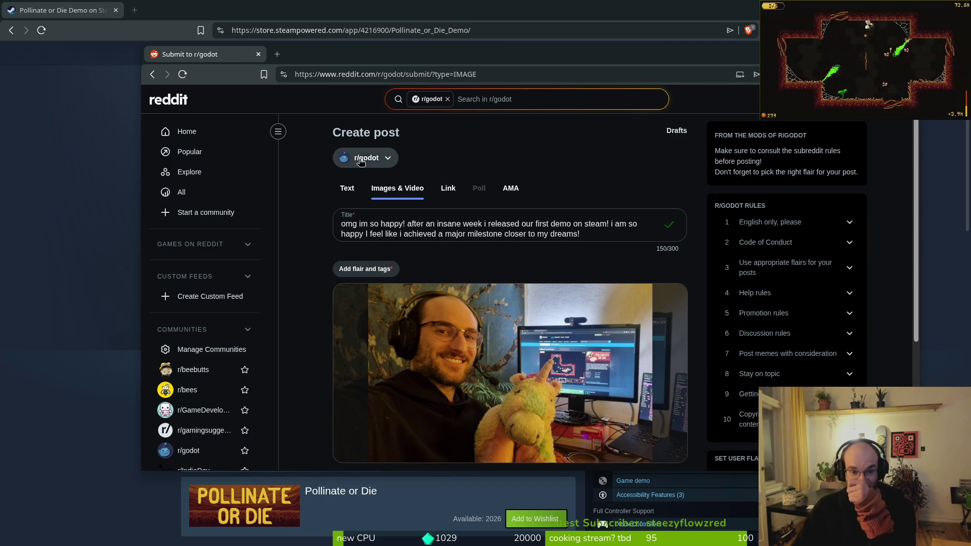
left_click(384, 270)
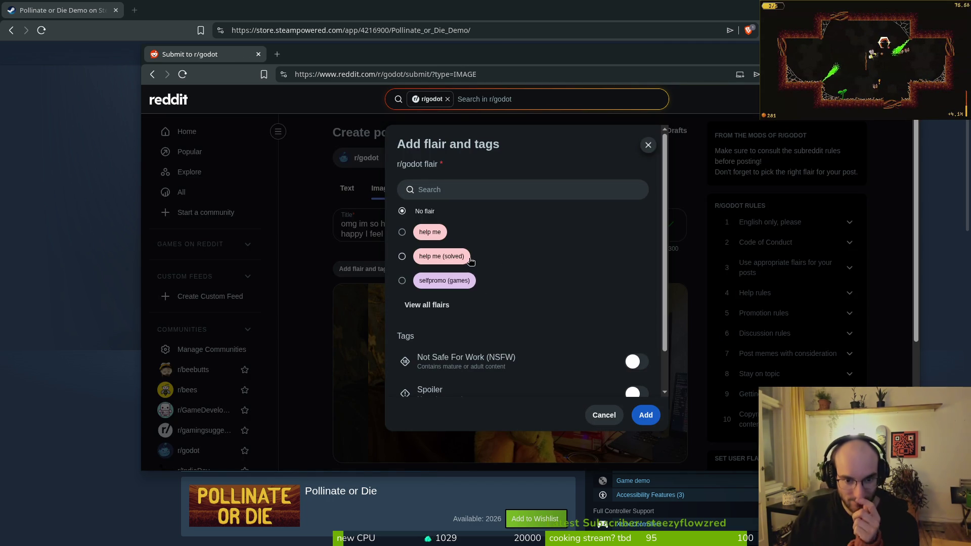
left_click(455, 305)
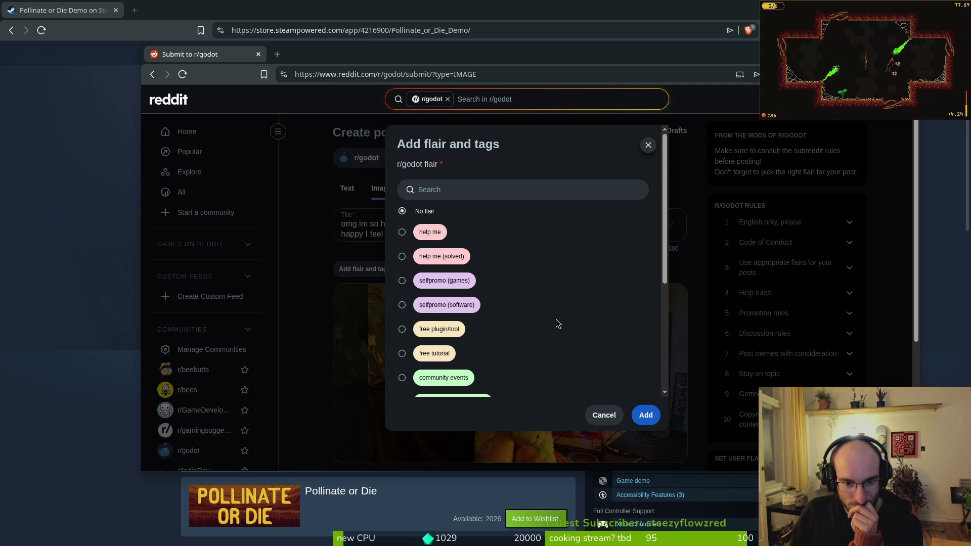
scroll(546, 318, "down", 2)
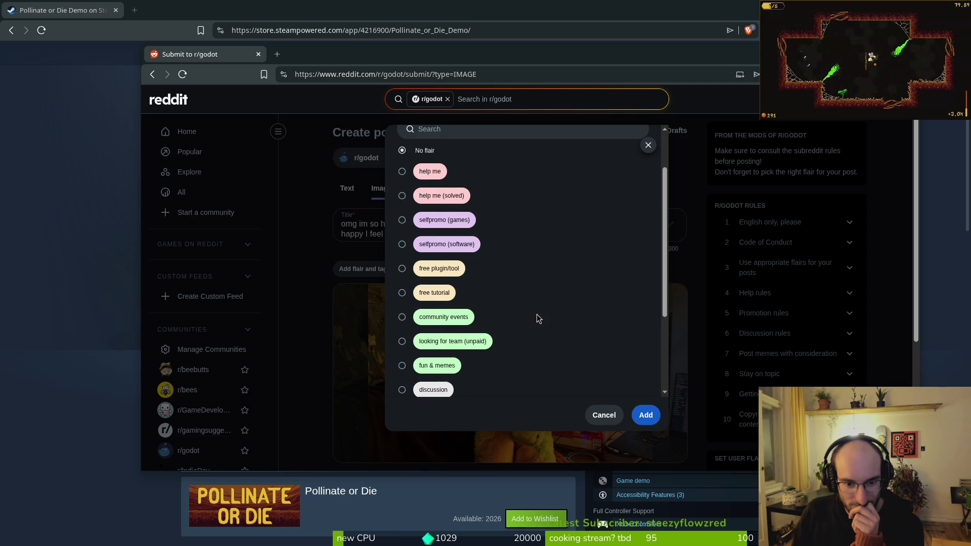
scroll(538, 318, "down", 2)
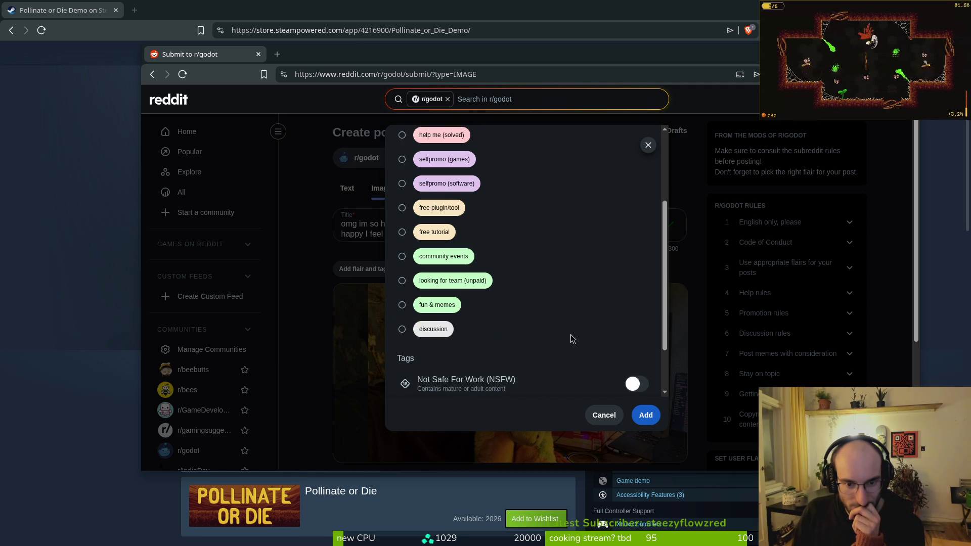
scroll(521, 314, "up", 2)
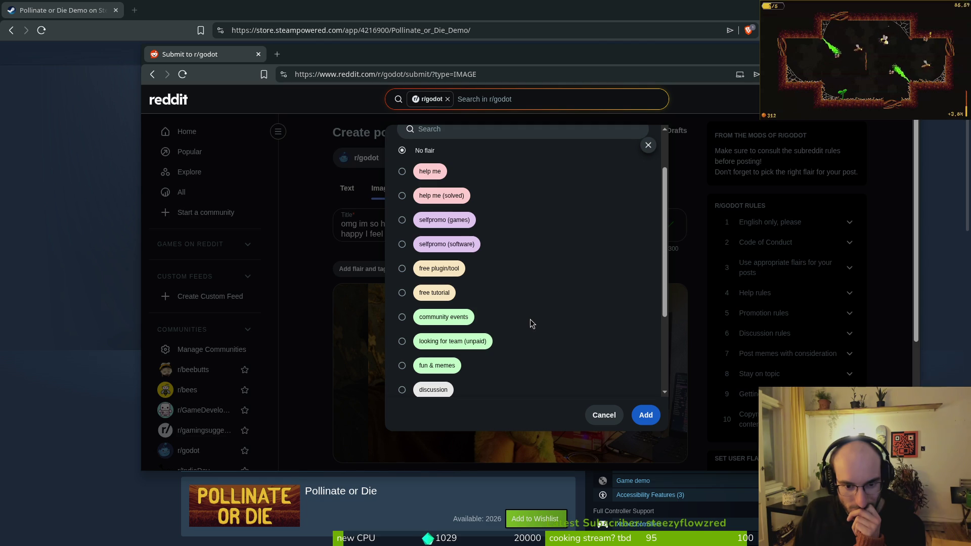
left_click(443, 220)
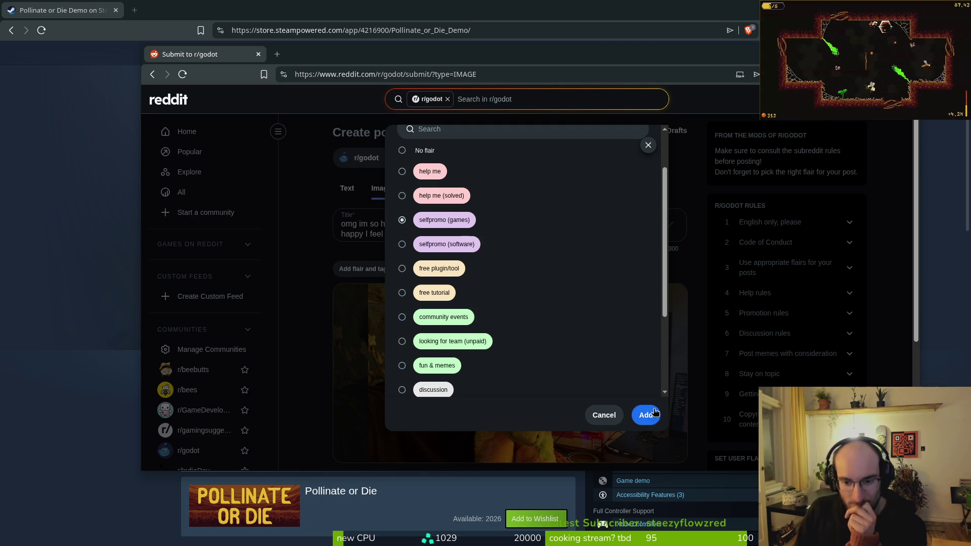
left_click(644, 413)
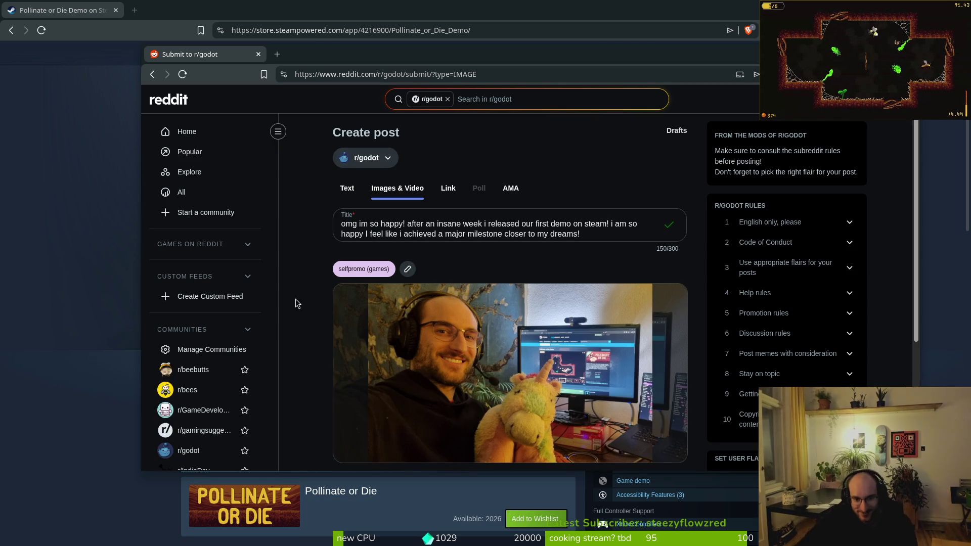
scroll(324, 309, "down", 5)
left_click(425, 339)
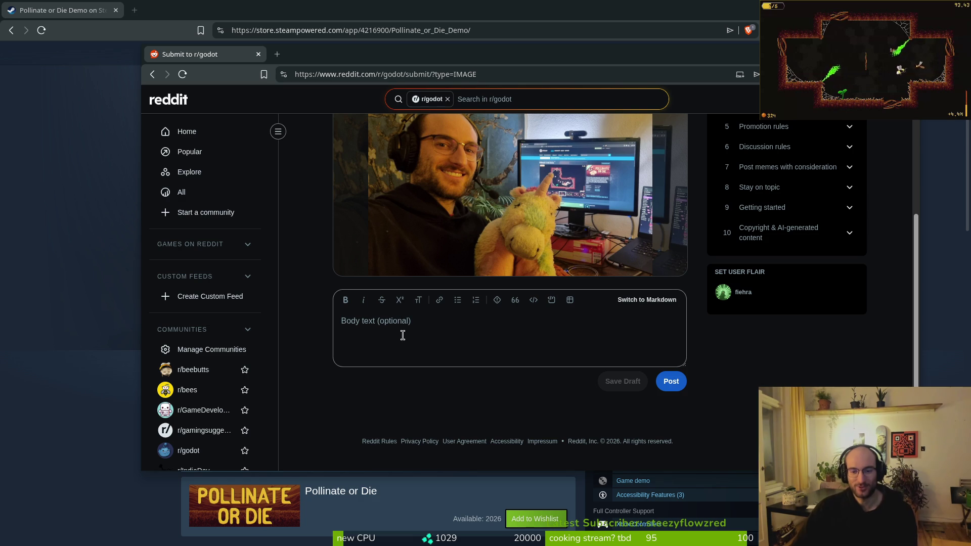
scroll(313, 354, "up", 5)
scroll(354, 359, "down", 5)
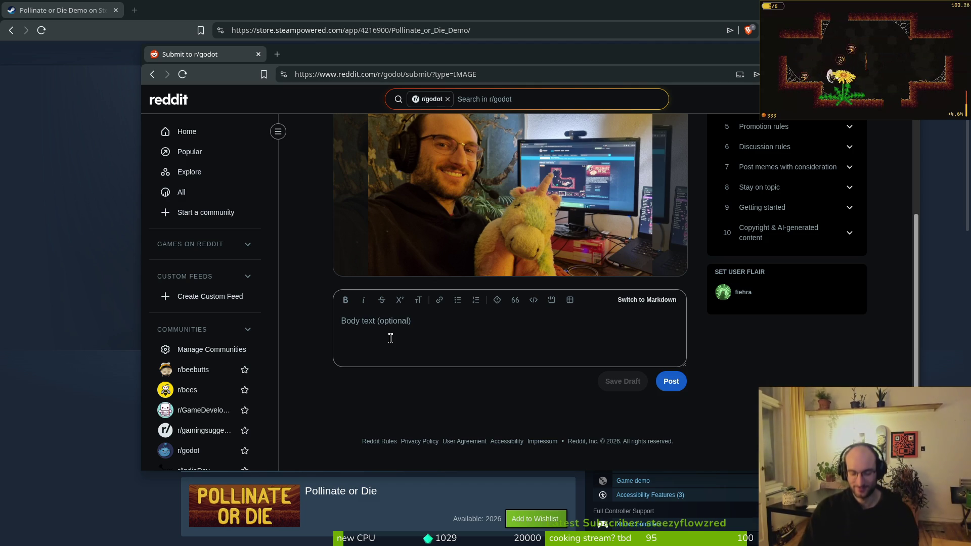
scroll(391, 339, "up", 4)
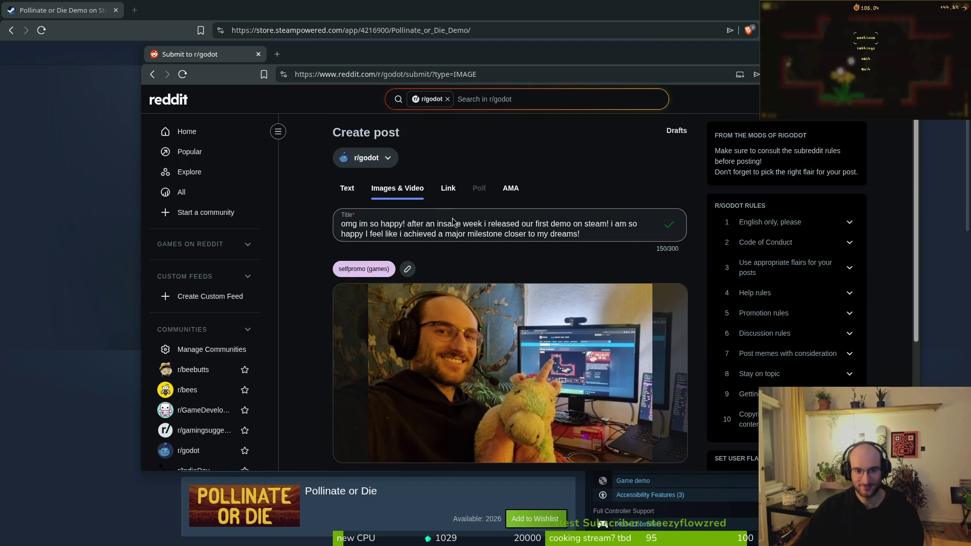
Remove the 'i am so happy…' sentence so the title ends at 'released our first demo on steam!'
left_click(601, 232)
left_click_drag(603, 233, 610, 226)
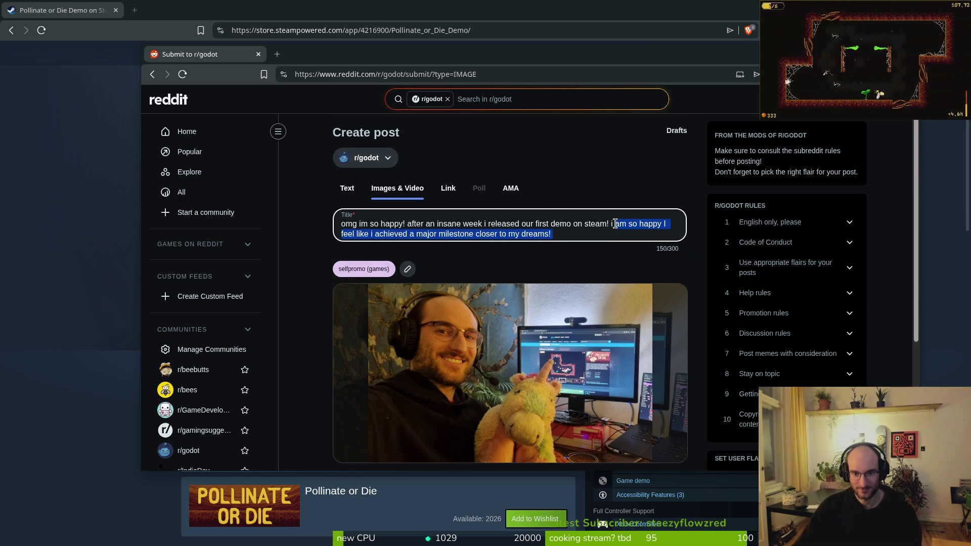
key("BackSpace")
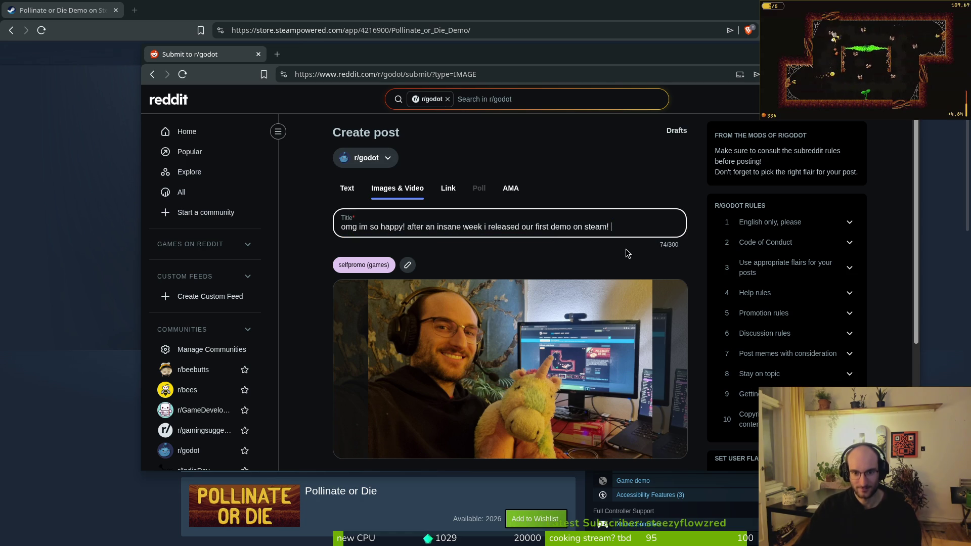
scroll(523, 205, "down", 3)
Paste the 'i am so happy' sentence into the body and add that releasing a demo has been a great experience
left_click(450, 342)
type("i am so happy I feel like i achieved a major milestone closer to my dreams!")
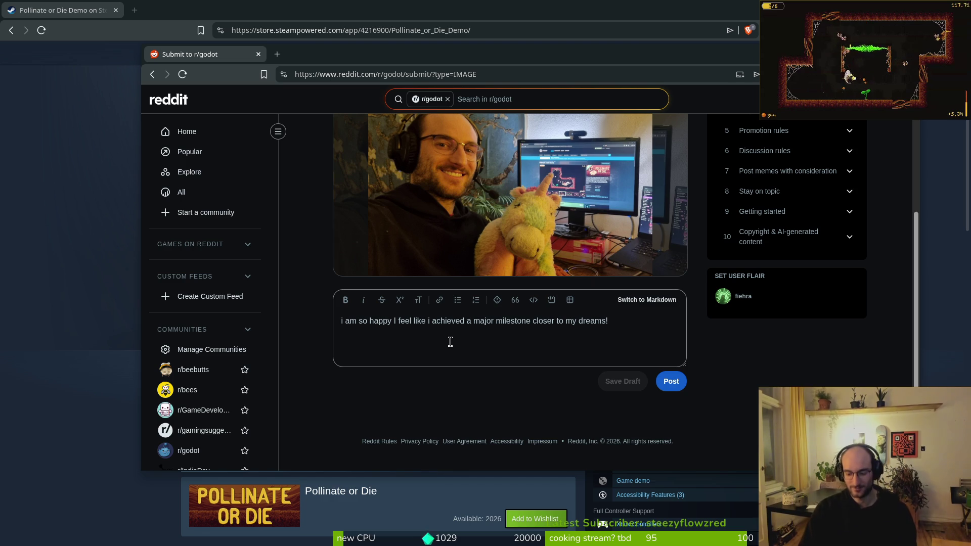
type(" today my friend and me ")
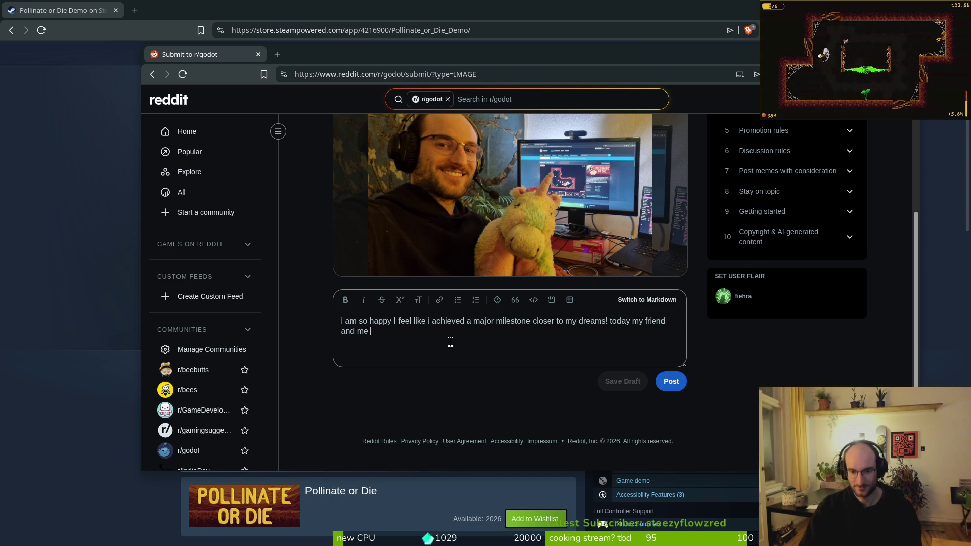
type("released")
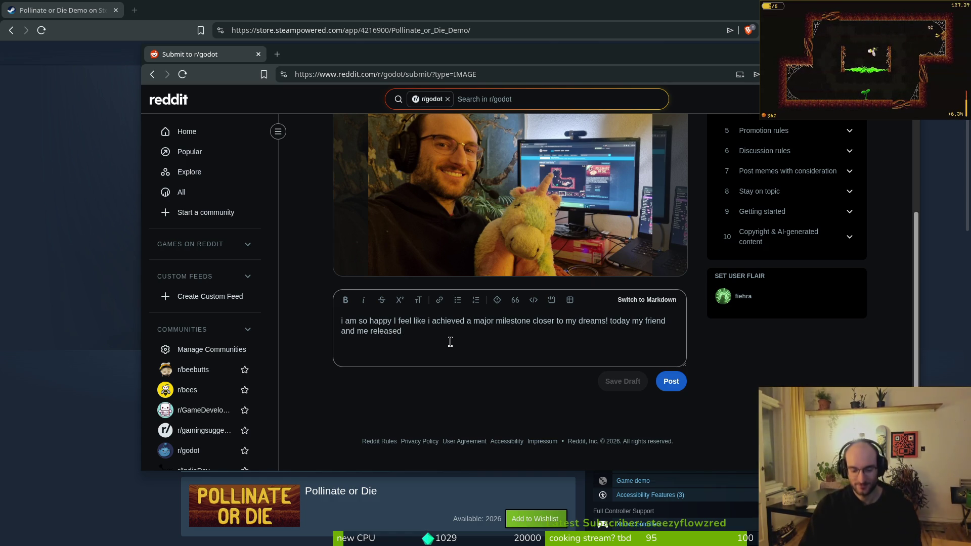
type(" a demo of")
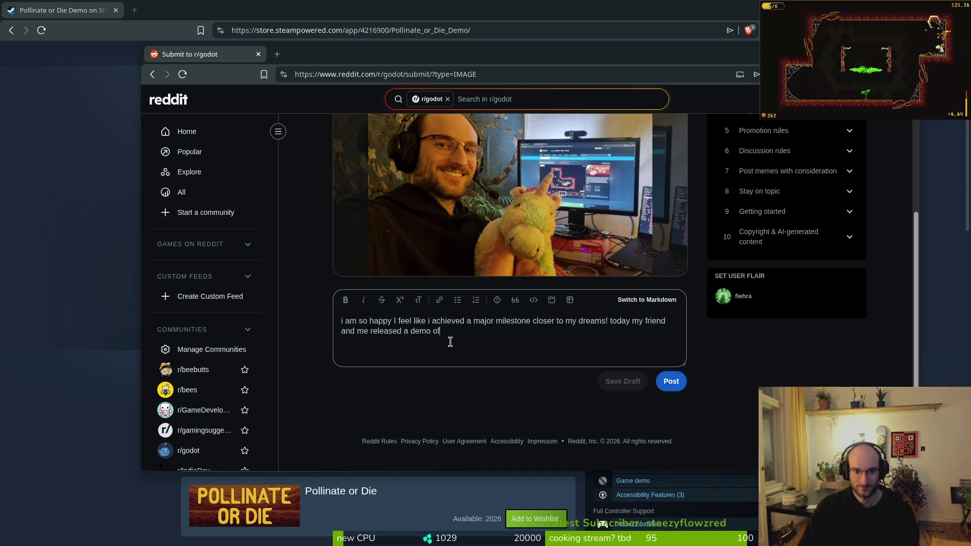
type(" our game to the public. so much wor")
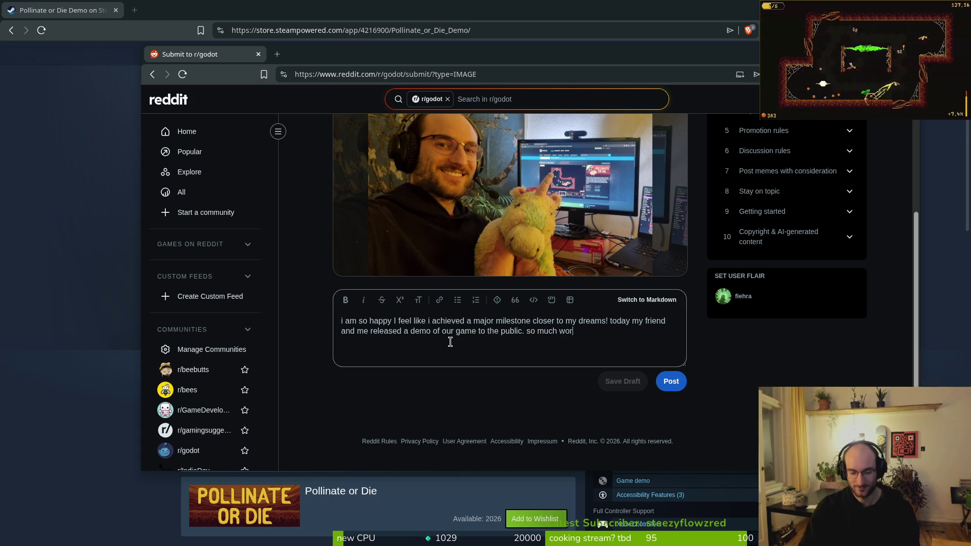
key("BackSpace")
key("BackSpace")
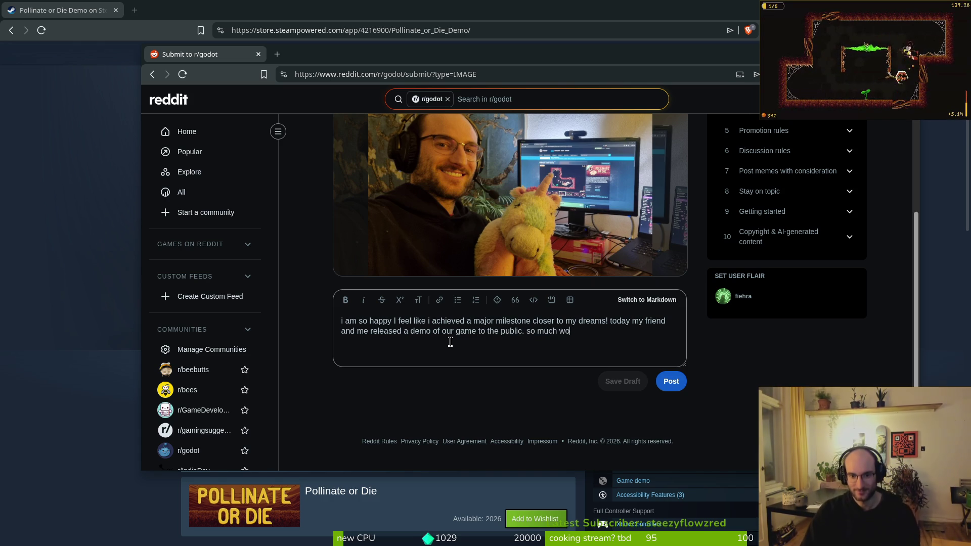
key("BackSpace")
key("BackSpace")
key("BackSpace")
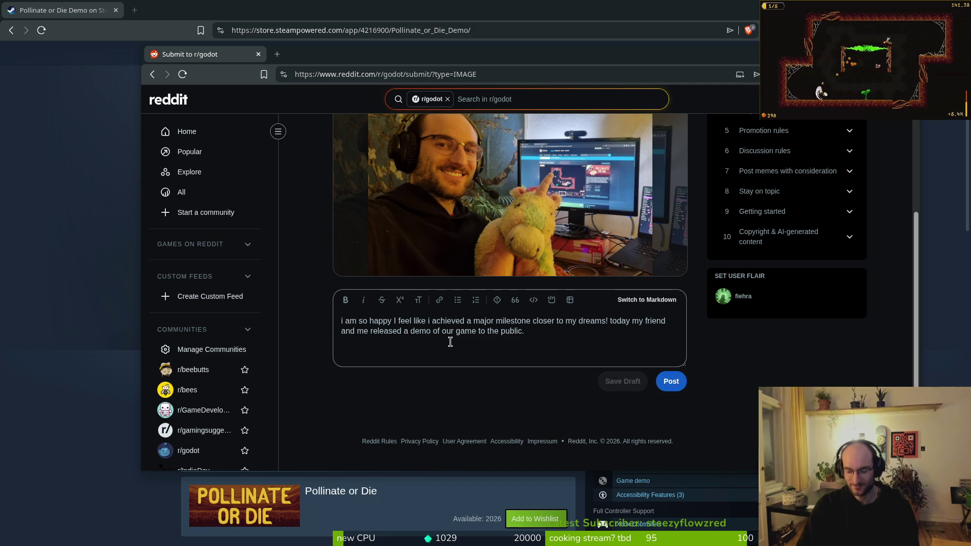
type(" its been such ")
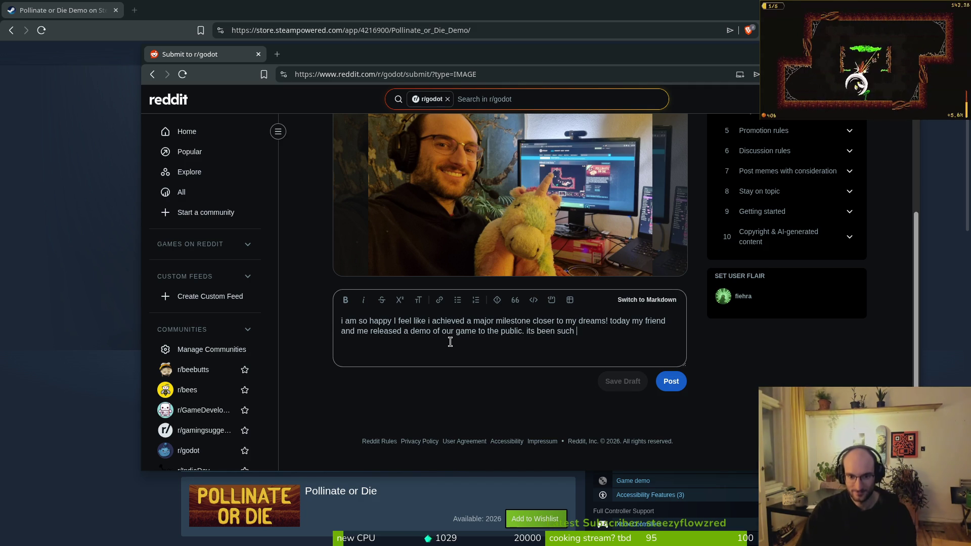
type("a greate experience so f")
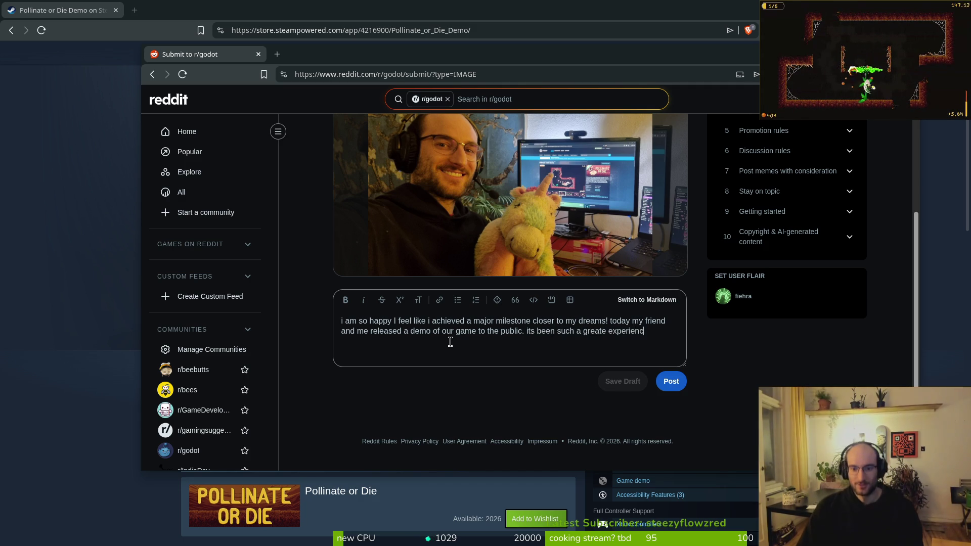
type("ar and i ")
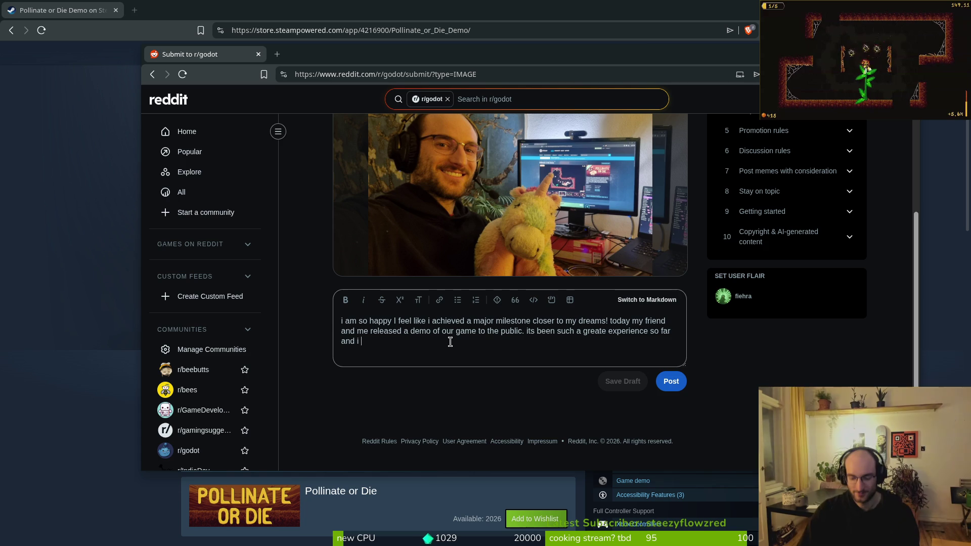
type("am ")
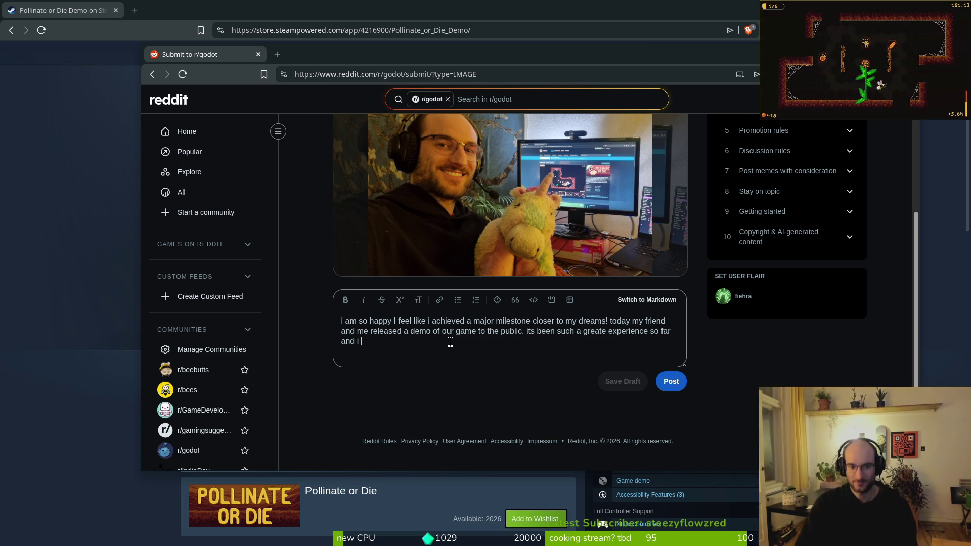
type("e")
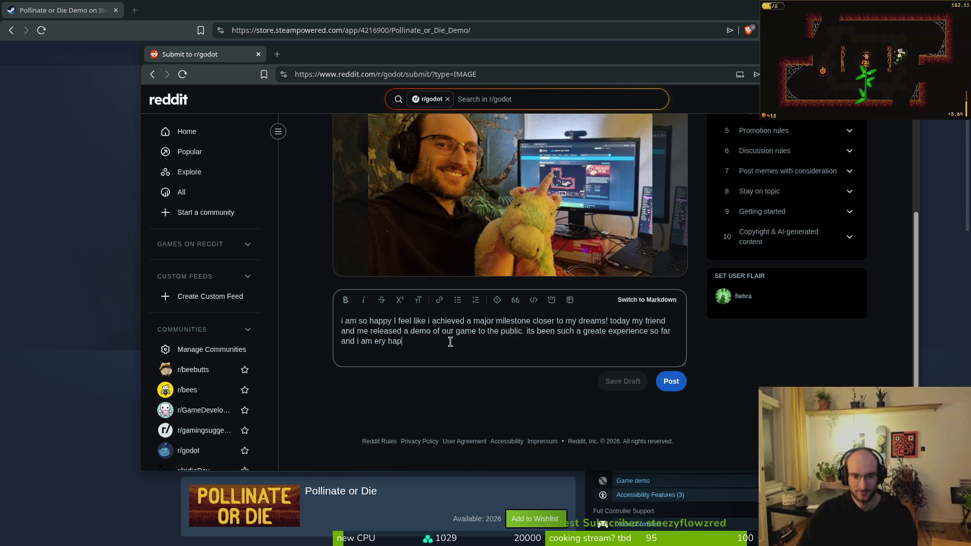
End the paragraph with 'very excited for the next couple weeks of crunch xD' and leave a blank line
key("BackSpace")
type("ver")
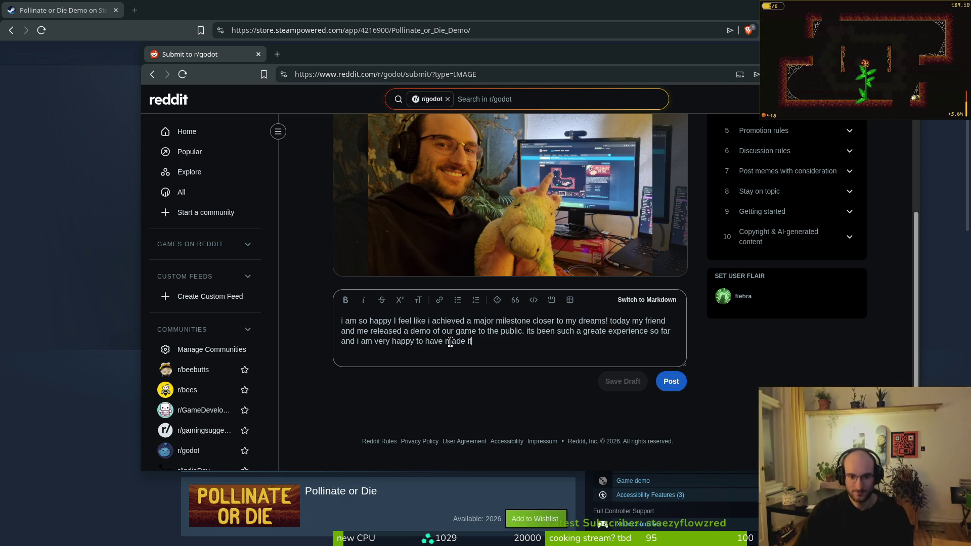
type("wiat t")
key("BackSpace")
key("BackSpace")
key("BackSpace")
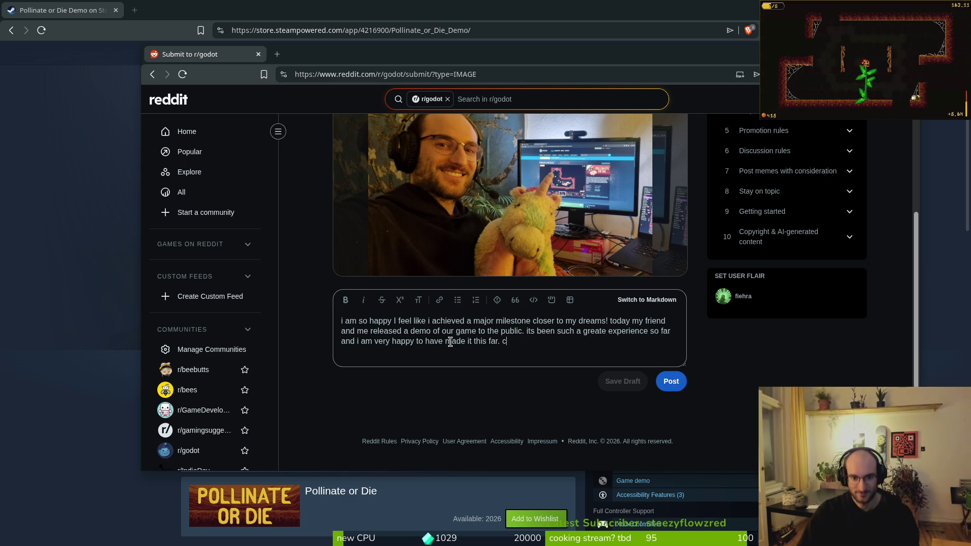
type("cited f")
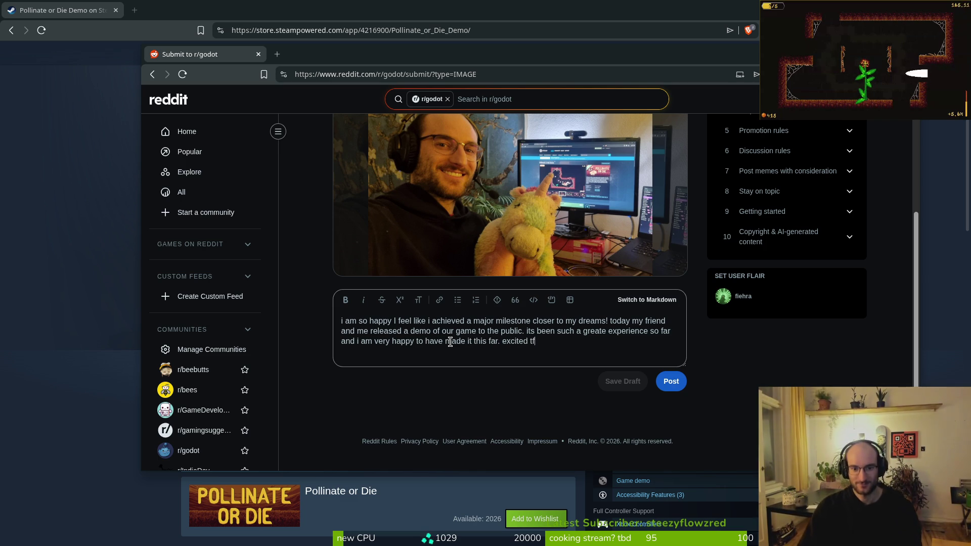
type("or the ne")
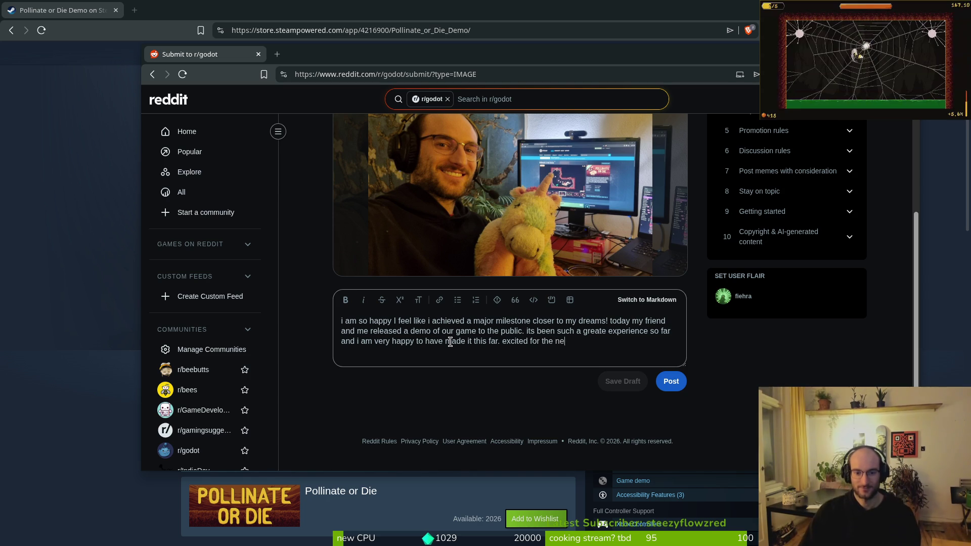
type("xt couple ")
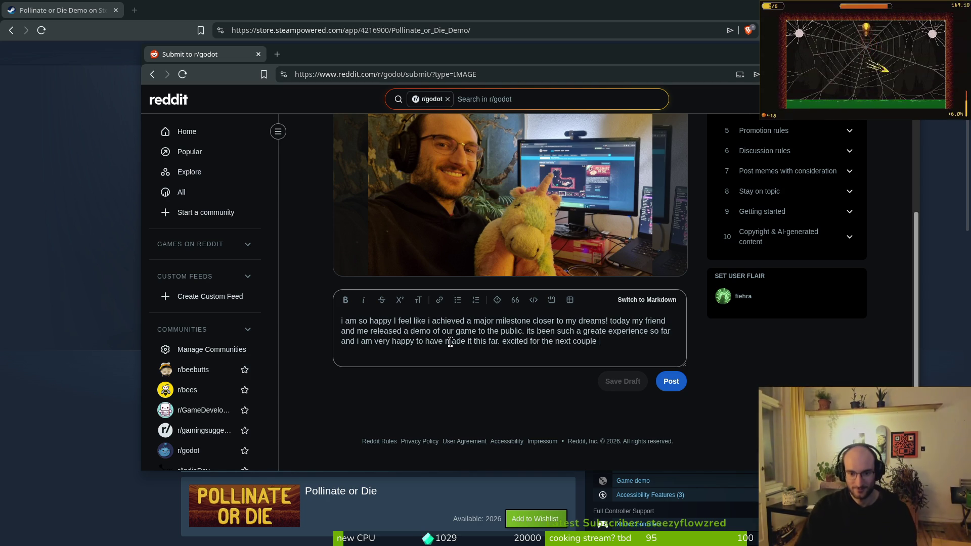
type("weeks of c")
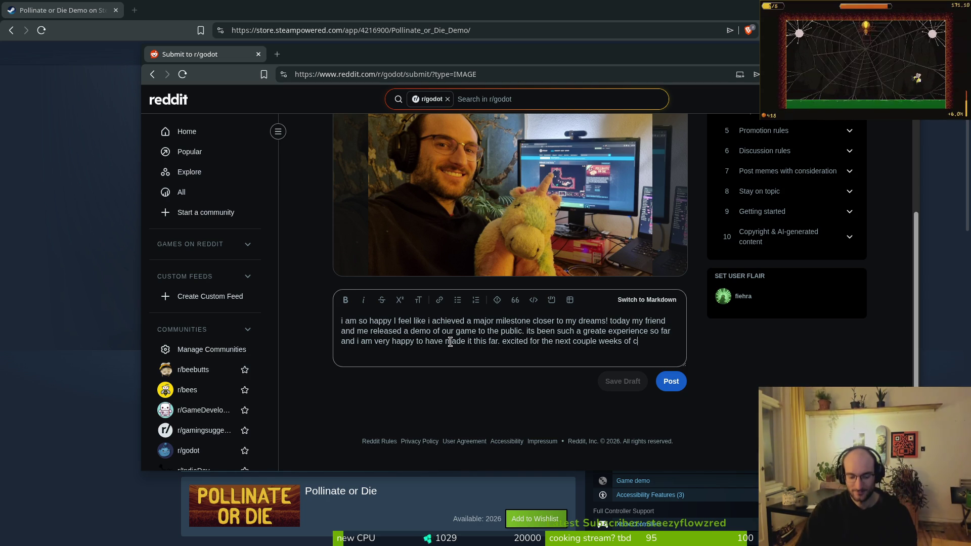
type("runch")
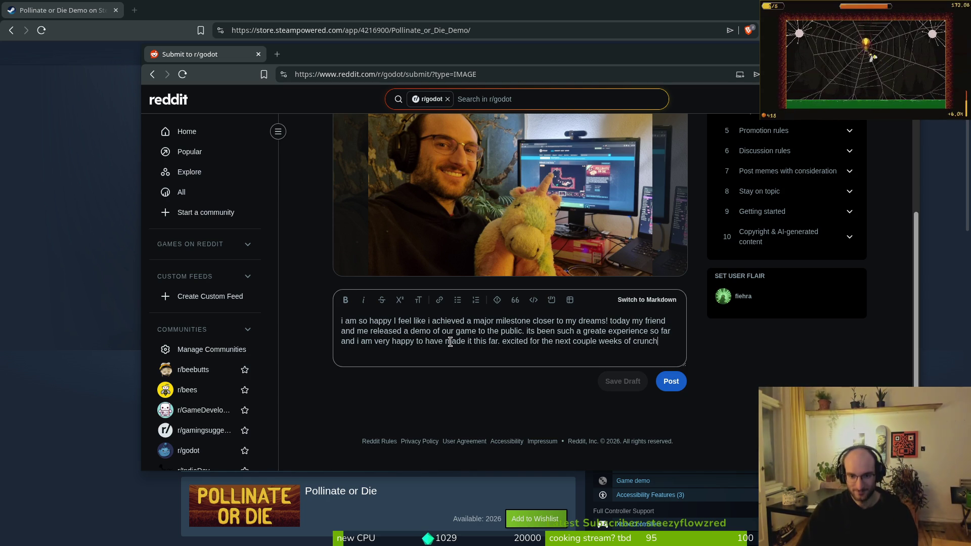
type(" xD")
key("Return")
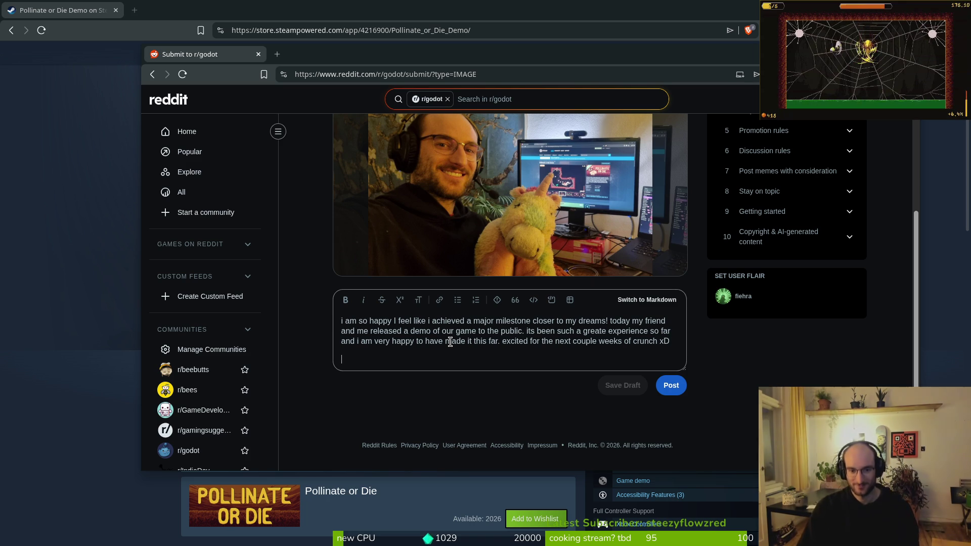
key("BackSpace")
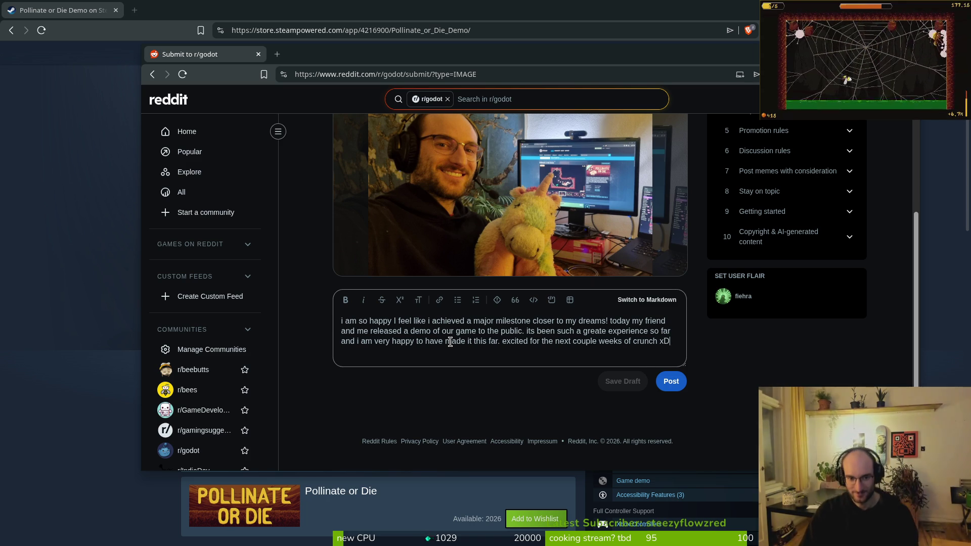
key("Return")
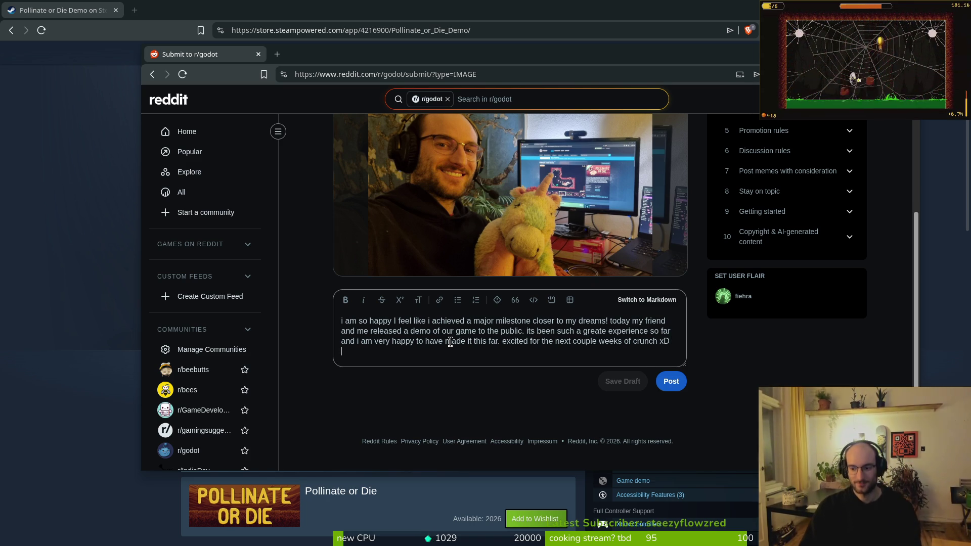
key("Return")
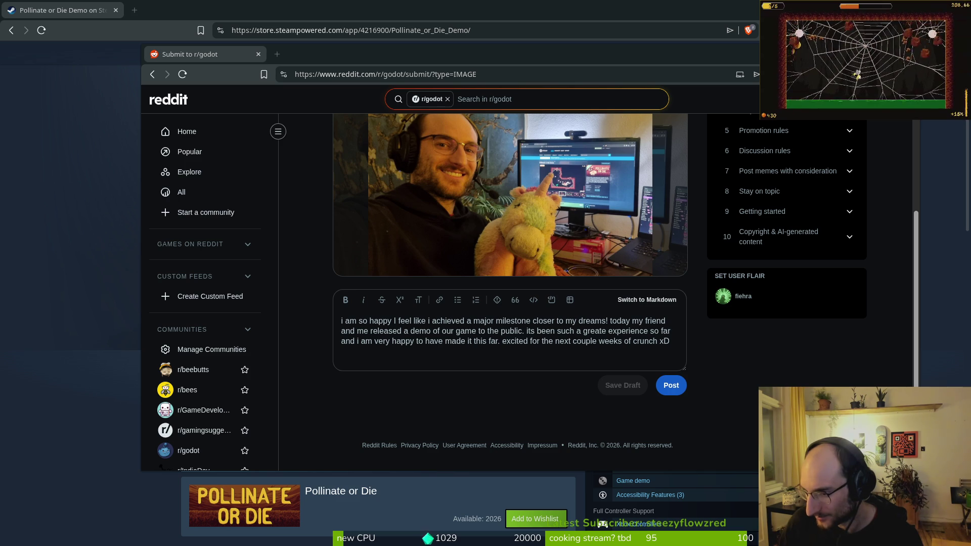
Open the full Pollinate or Die store page from the demo page and reload it
left_click(41, 98)
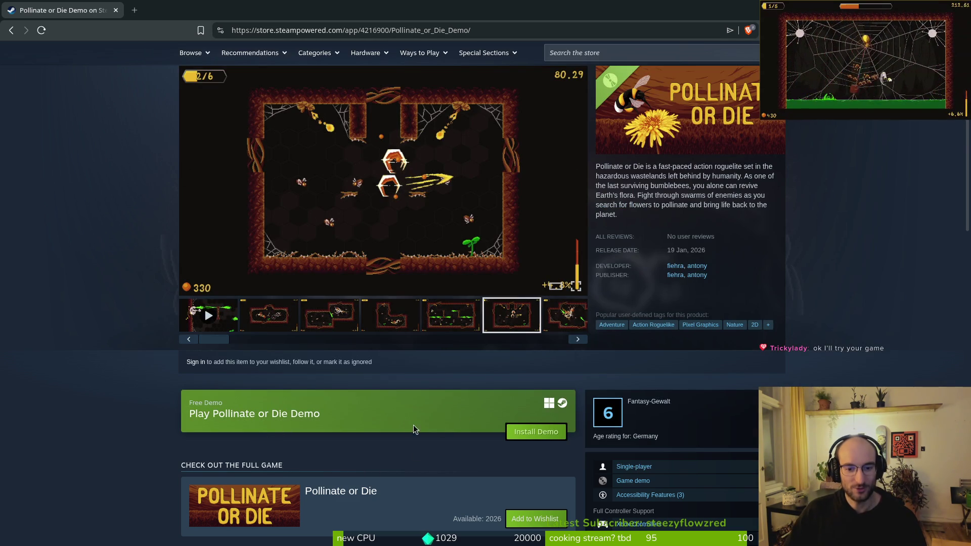
scroll(349, 430, "up", 2)
scroll(349, 430, "down", 5)
left_click(282, 345)
scroll(466, 346, "down", 5)
scroll(135, 214, "up", 5)
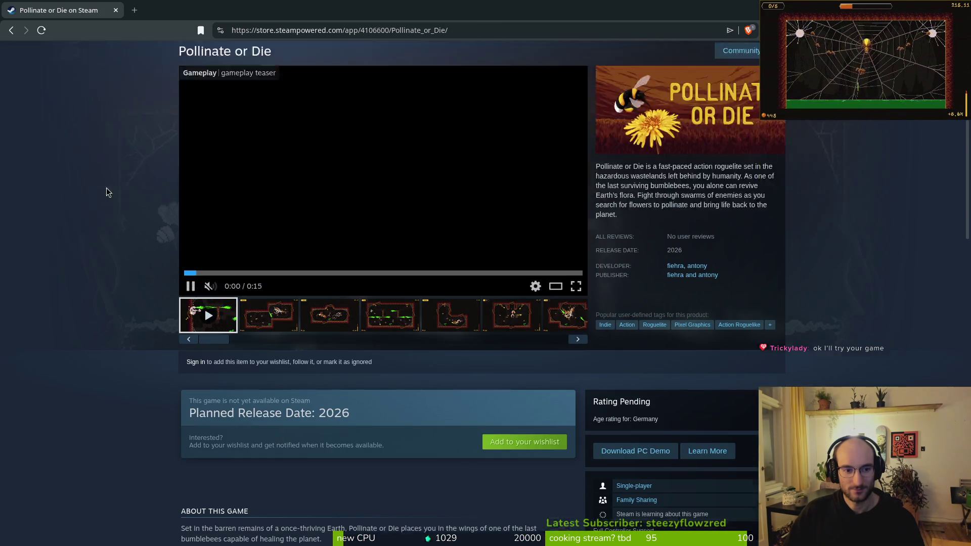
left_click(41, 32)
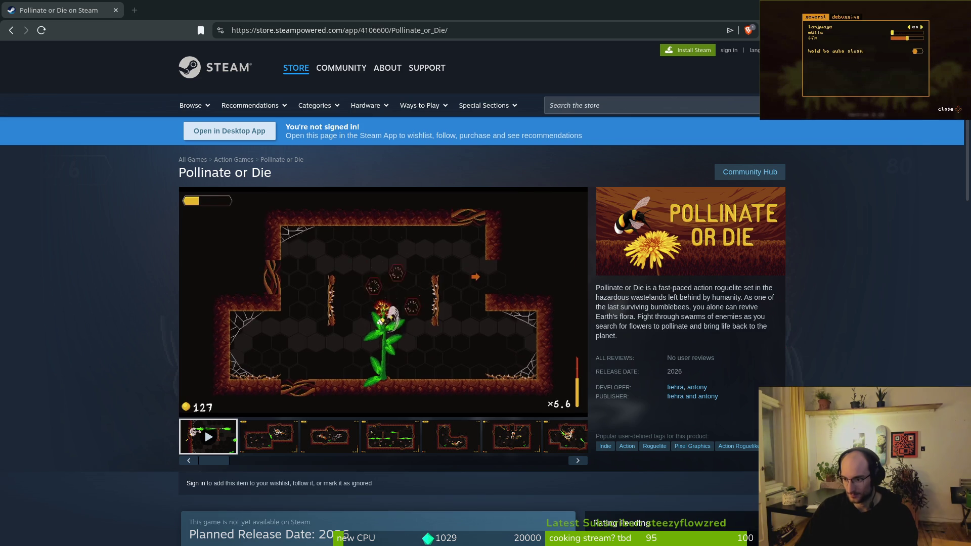
key("alt+Tab")
Add a second paragraph: learned so much, most fun i have had developing and creating art
left_click(410, 356)
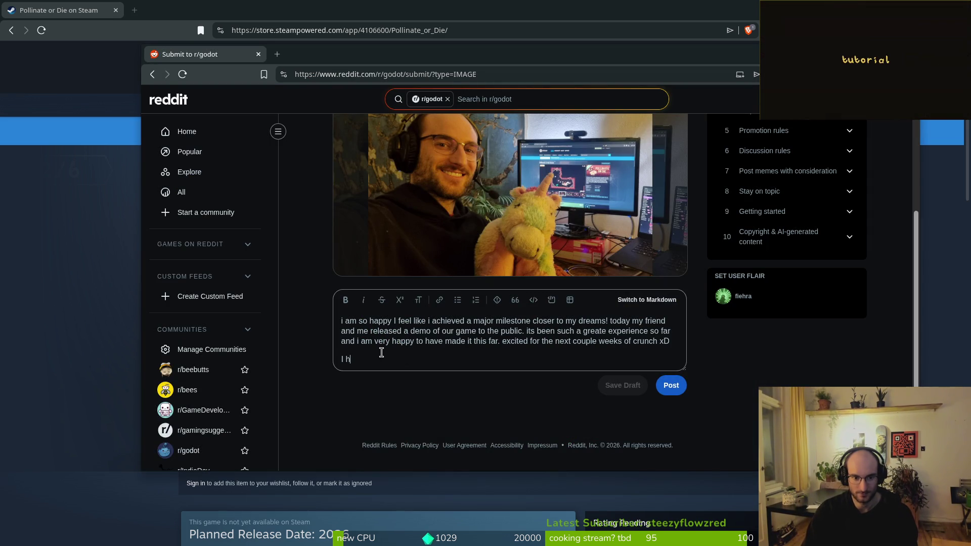
type("ave learned so ")
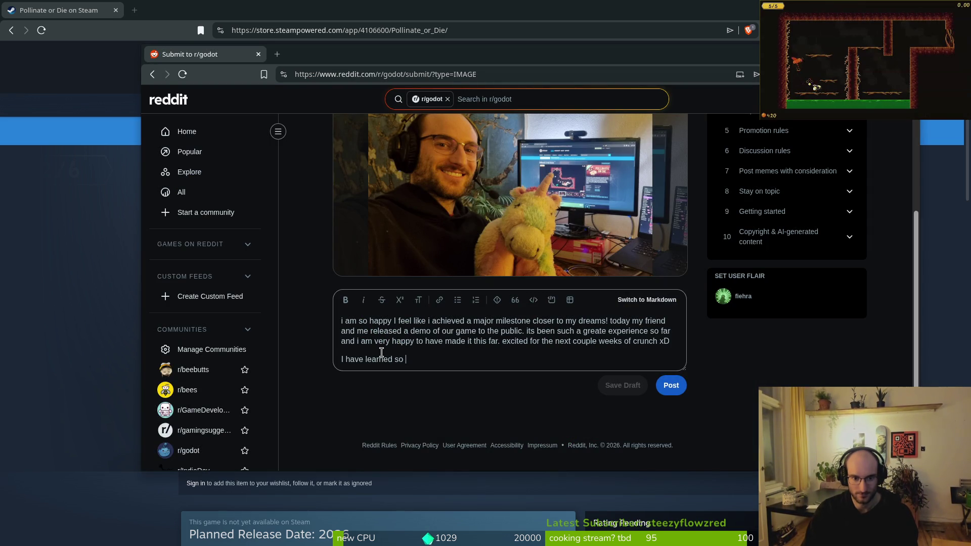
type("much so f")
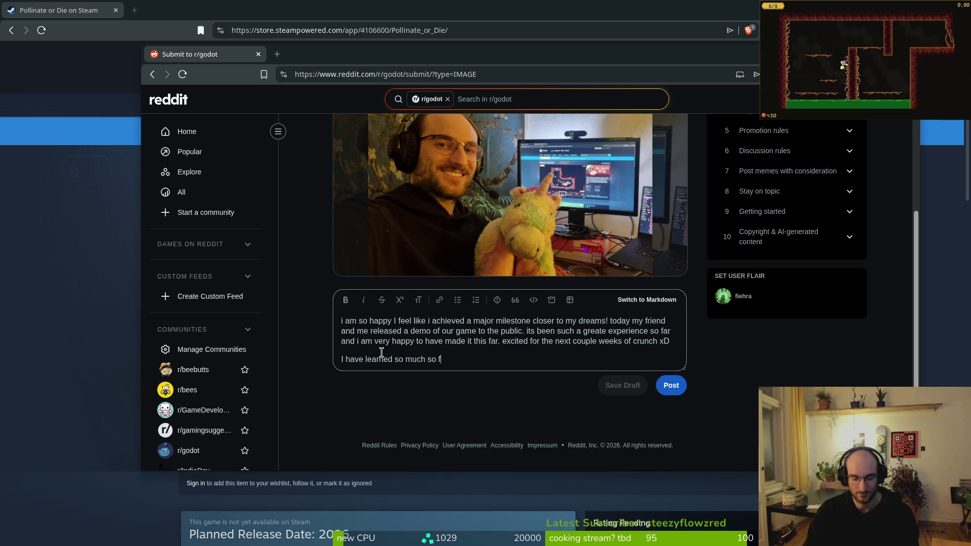
type("ar and ")
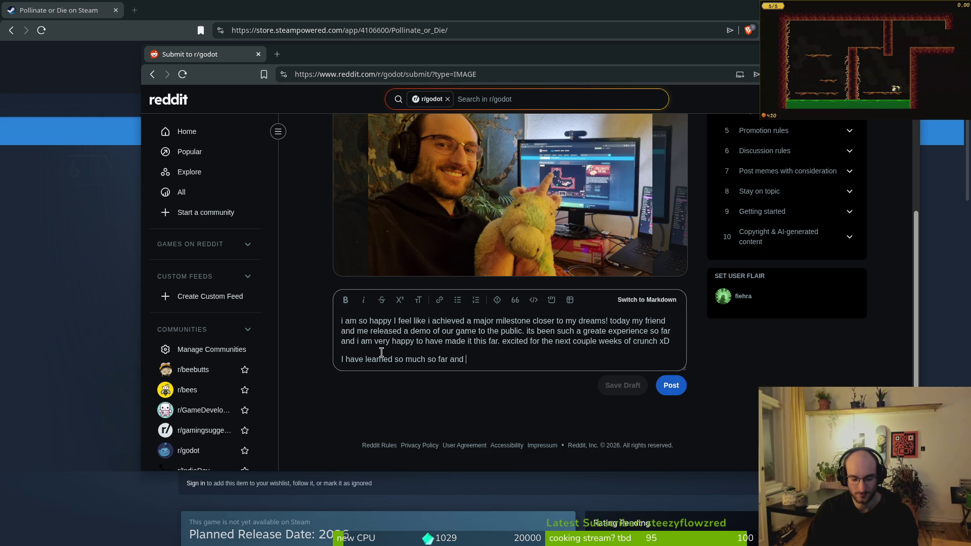
type("its been the most fun ")
type("developm")
key("BackSpace")
key("BackSpace")
key("BackSpace")
key("BackSpace")
type("i have")
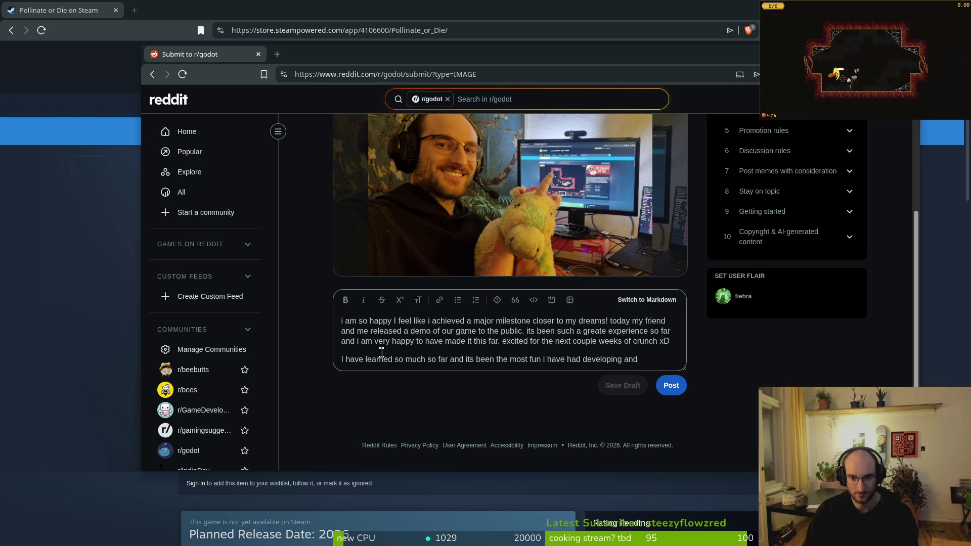
type("rt.")
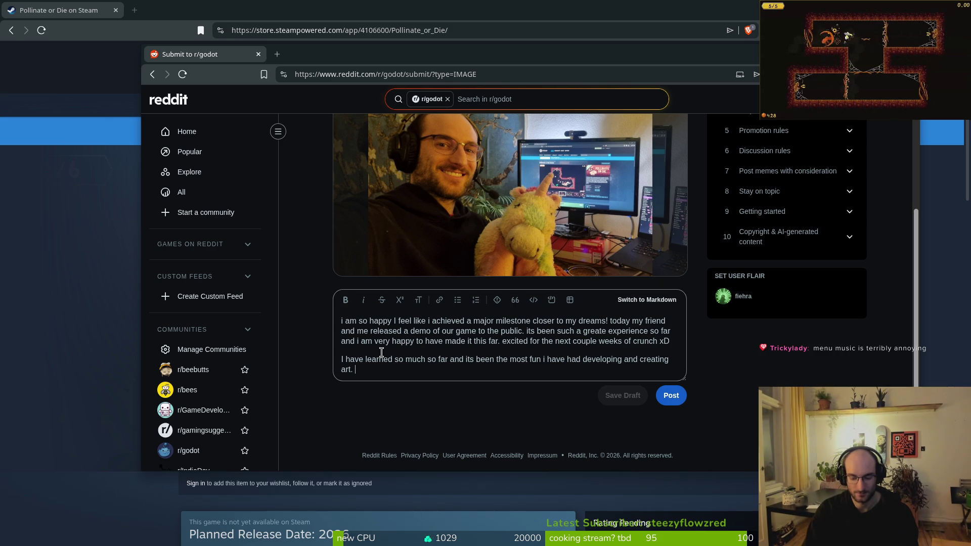
key("alt+Tab")
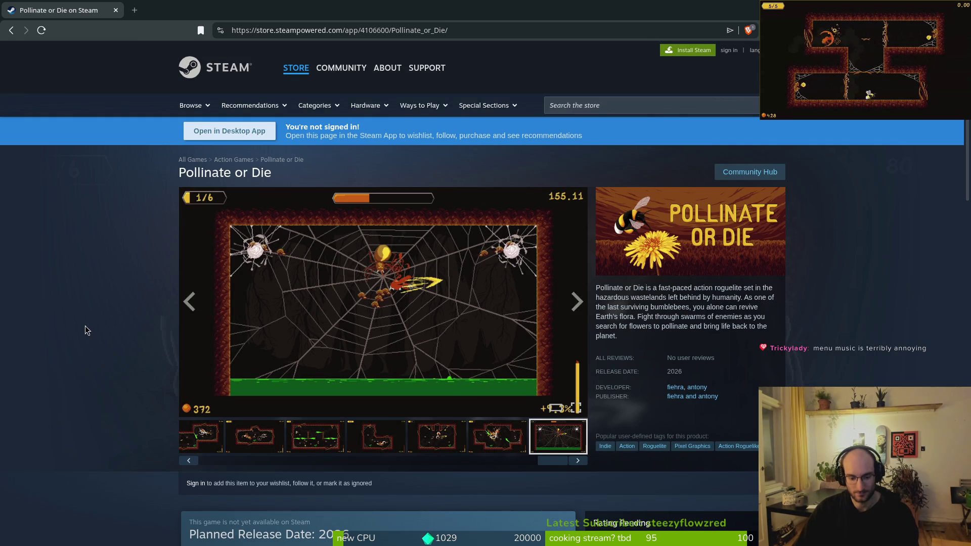
Reload the Pollinate or Die store page twice with F5
scroll(103, 357, "down", 3)
scroll(104, 330, "up", 3)
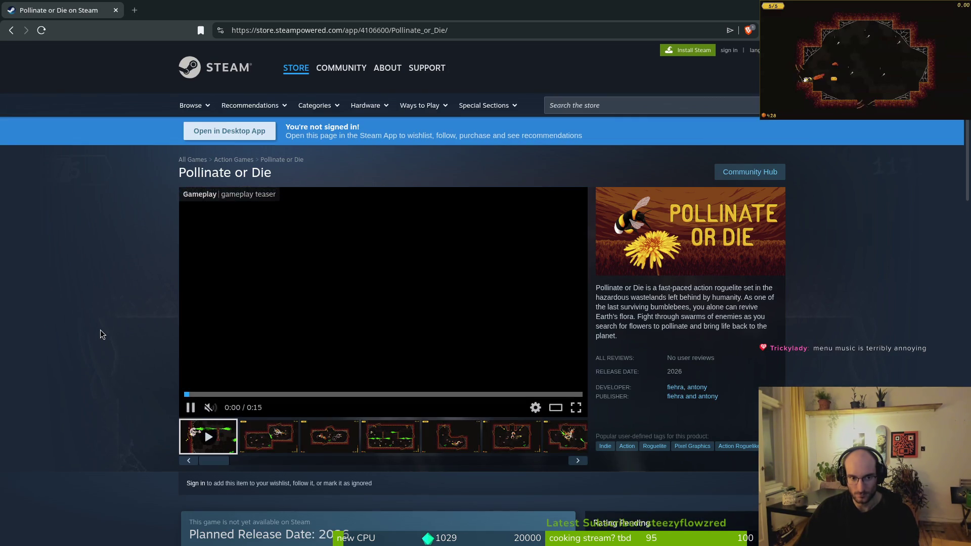
scroll(100, 330, "down", 7)
scroll(125, 310, "up", 6)
key("F5")
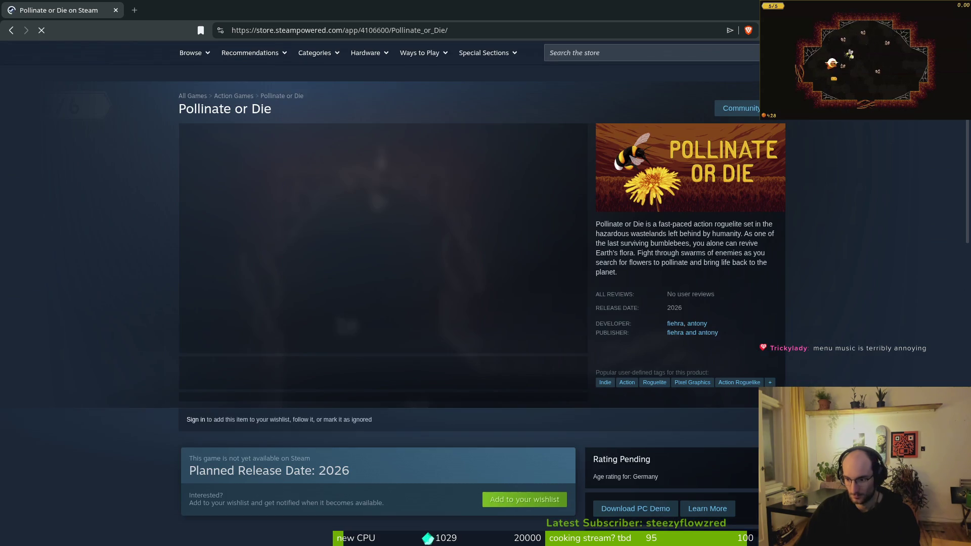
scroll(92, 300, "down", 12)
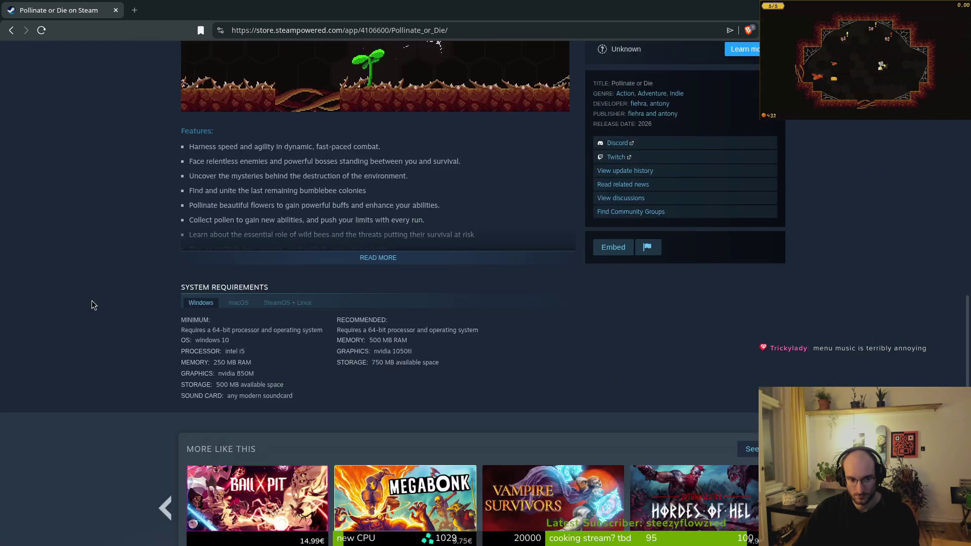
scroll(68, 301, "up", 10)
key("F5")
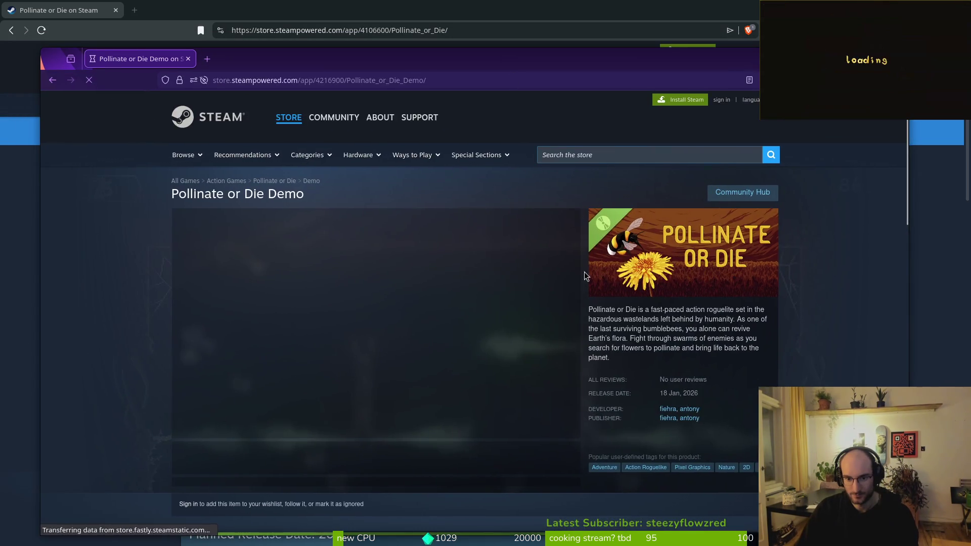
Open the full game's page from the demo page in Firefox, then close that window
scroll(360, 197, "down", 8)
scroll(300, 376, "up", 3)
left_click(300, 377)
scroll(364, 382, "down", 5)
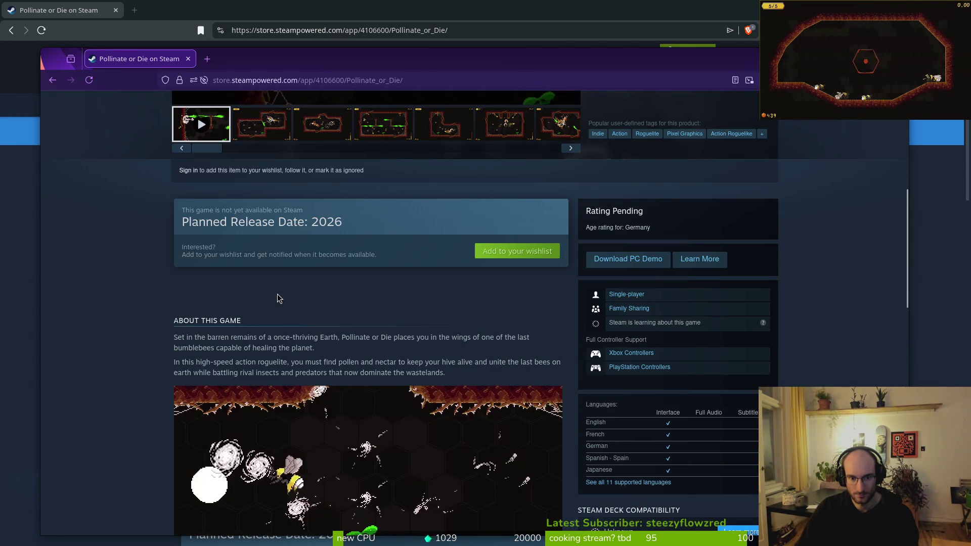
scroll(440, 312, "up", 6)
scroll(408, 323, "down", 15)
scroll(330, 325, "up", 14)
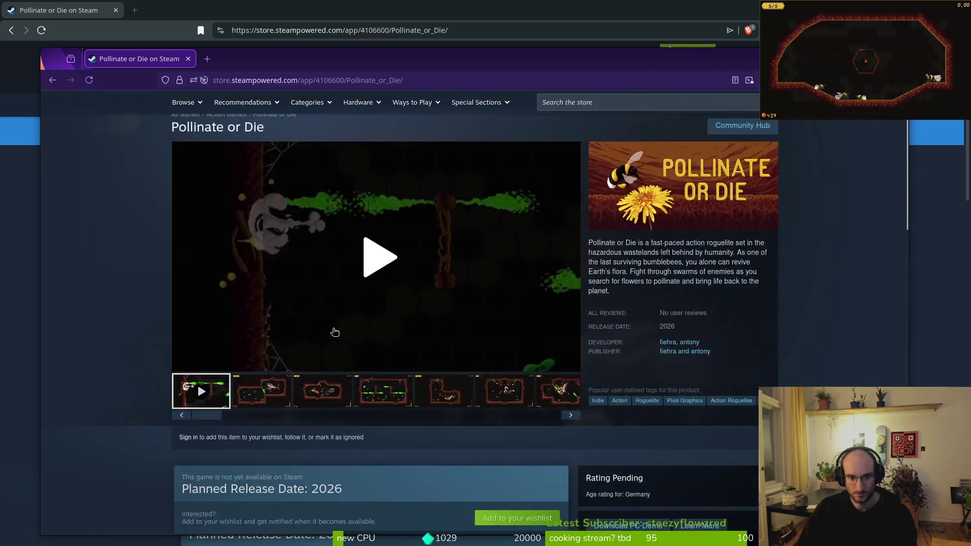
scroll(330, 325, "up", 2)
left_click(188, 59)
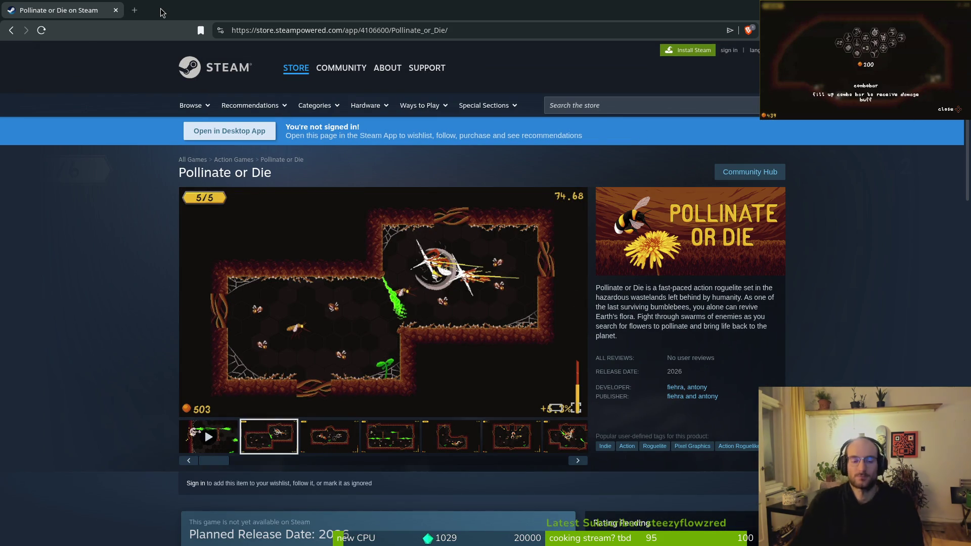
key("F5")
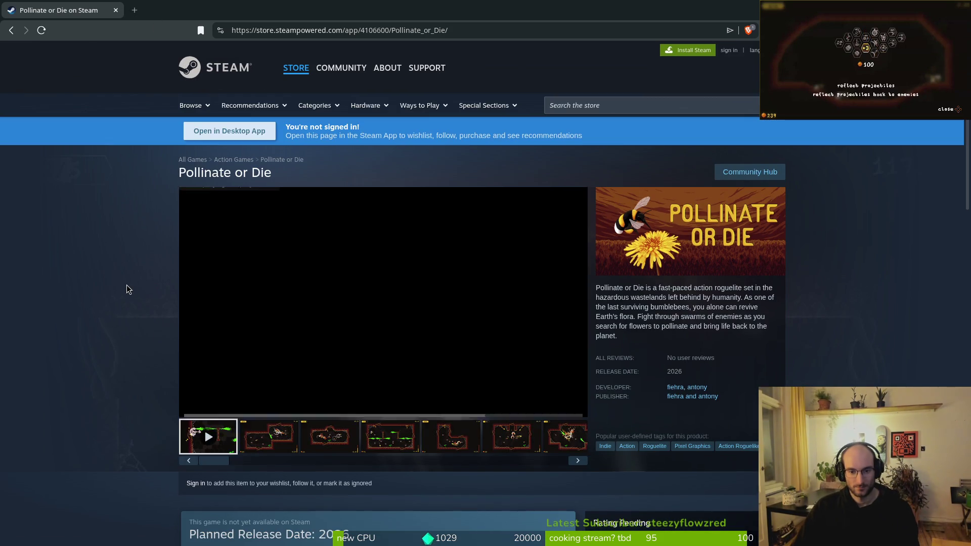
scroll(127, 289, "down", 5)
scroll(127, 290, "up", 5)
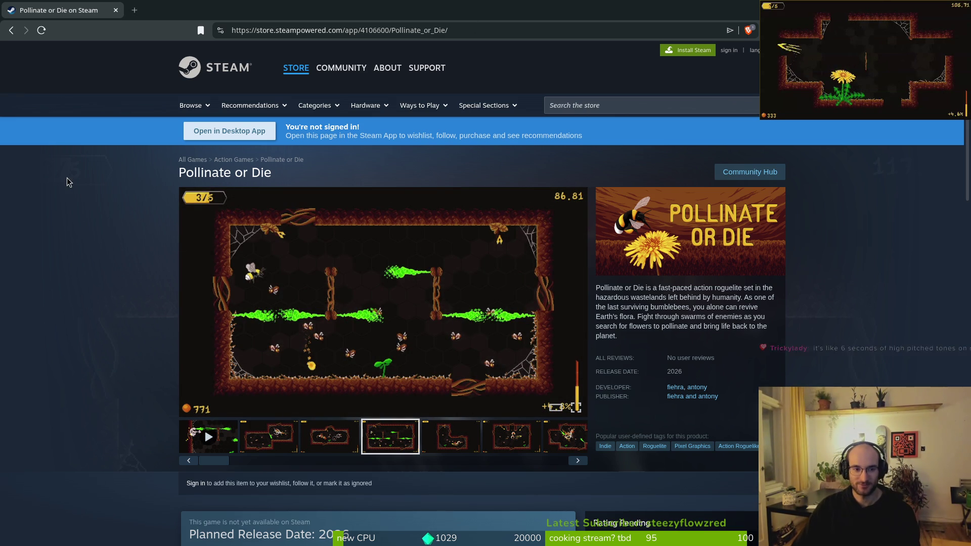
Reload the Pollinate or Die page and shrink its browser into an un-maximized window over the Godot editor
key("F5")
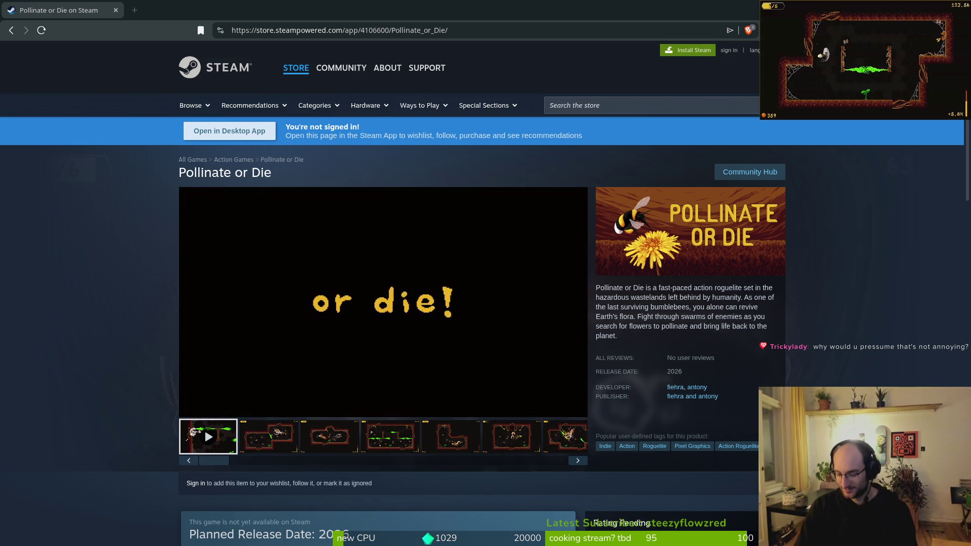
key("super")
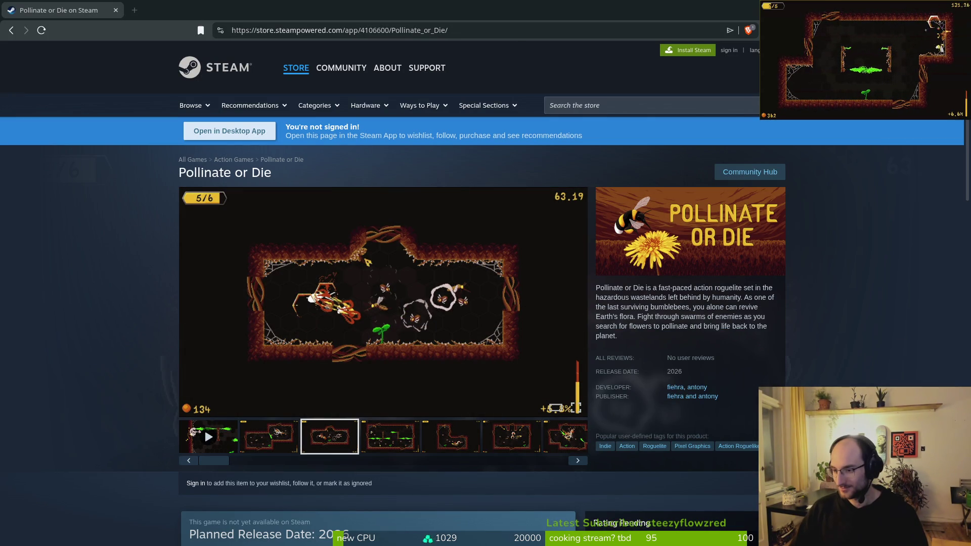
key("alt+Tab")
key("alt+Tab")
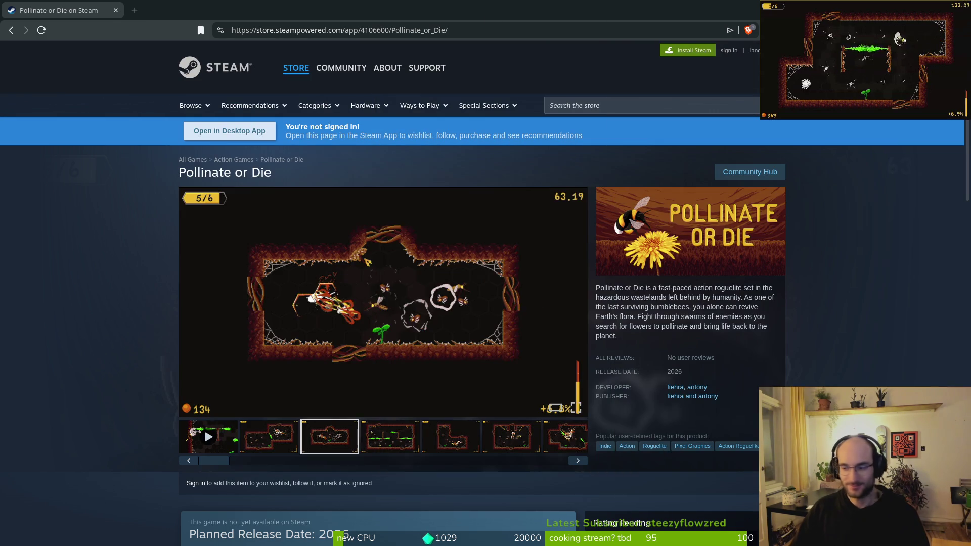
mouse_move(242, 15)
left_mouse_down()
mouse_move(373, 108)
mouse_move(223, 76)
mouse_move(336, 102)
left_mouse_up()
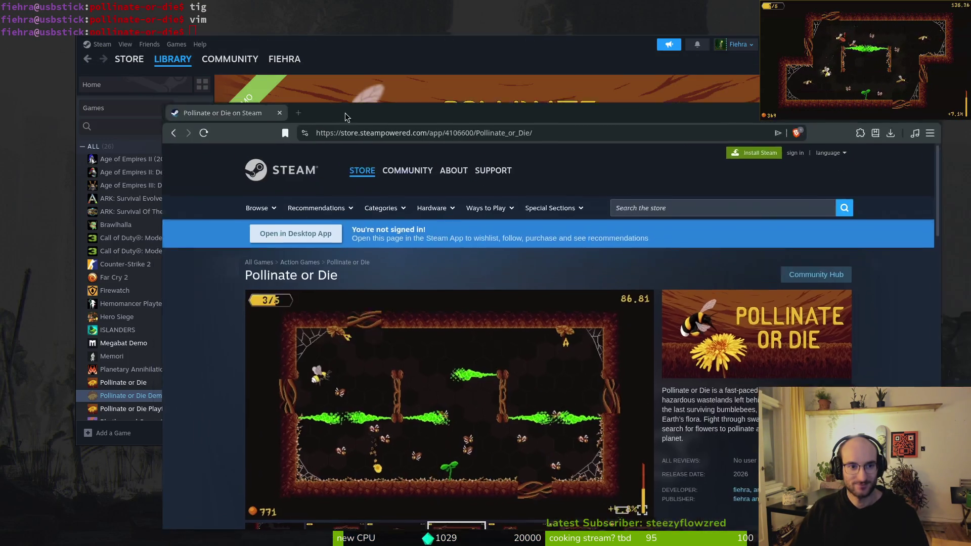
left_click(368, 51)
key("alt+Tab")
key("alt+Tab")
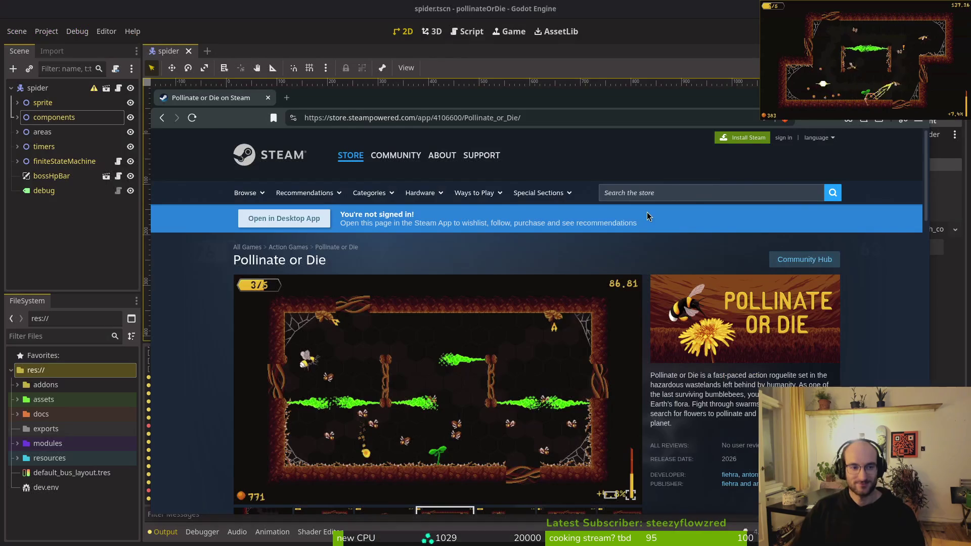
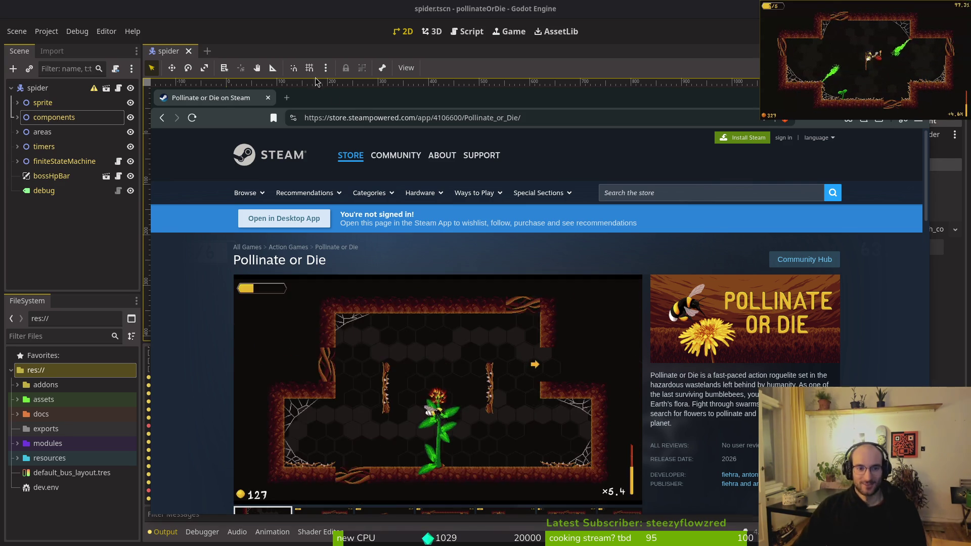
Open a new browser tab and load the developer's GitLab profile from the 'gitl' suggestion
left_click(224, 5)
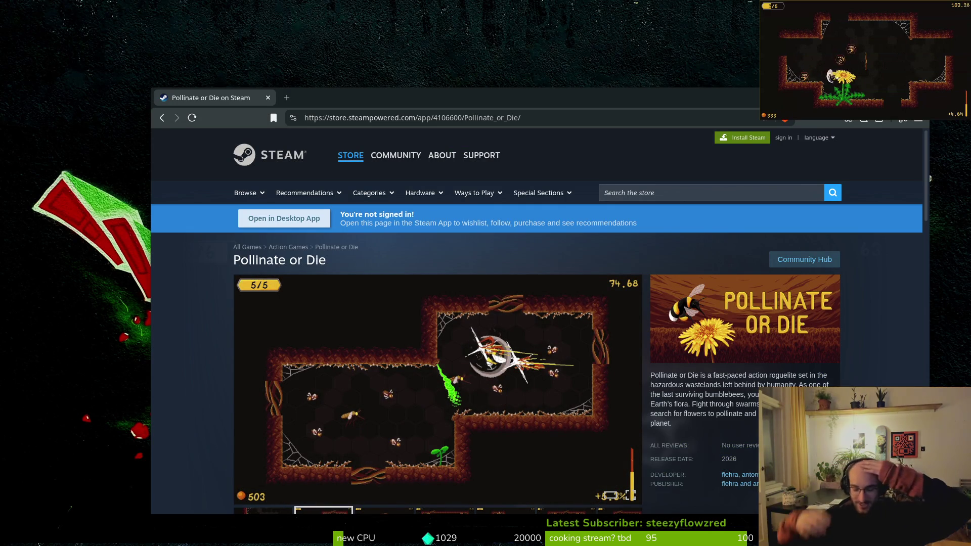
left_click(408, 111)
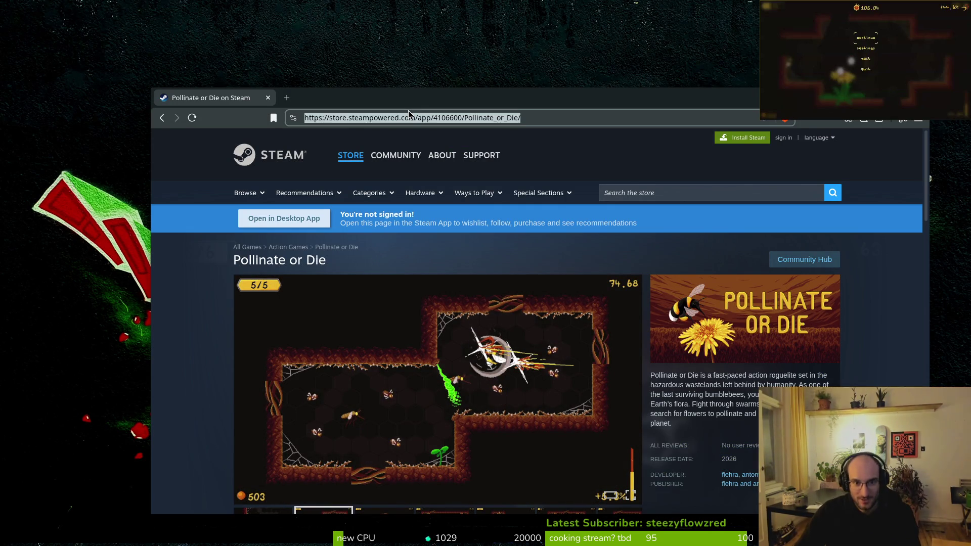
key("ctrl+t")
type("gitl")
key("Return")
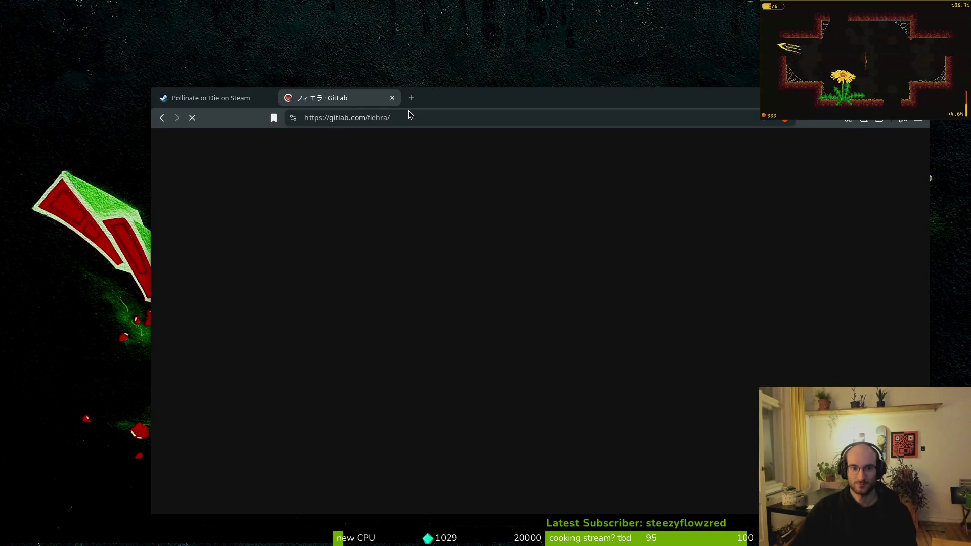
Open the pollinate or die repository from the GitLab activity feed, then switch to the Reddit window
left_click_drag(473, 95, 425, 43)
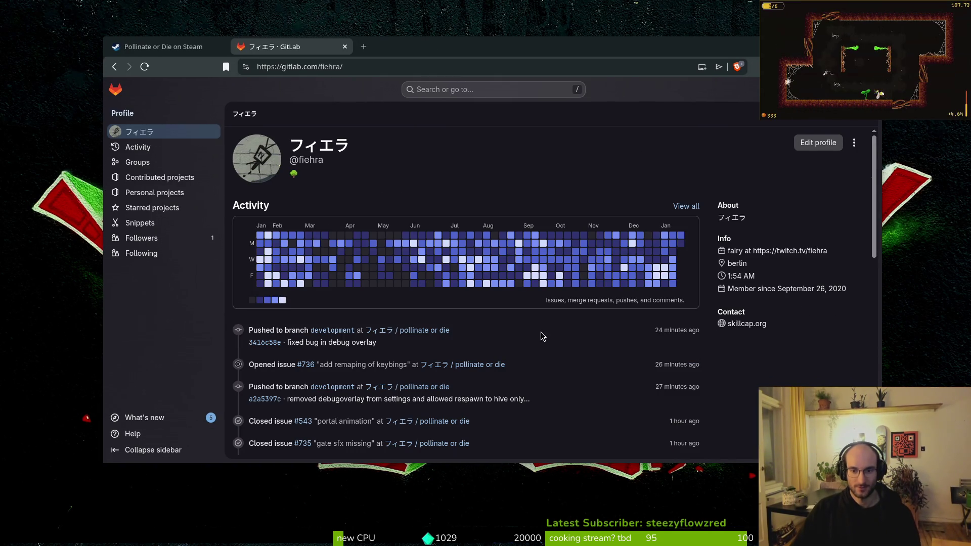
left_click(430, 331)
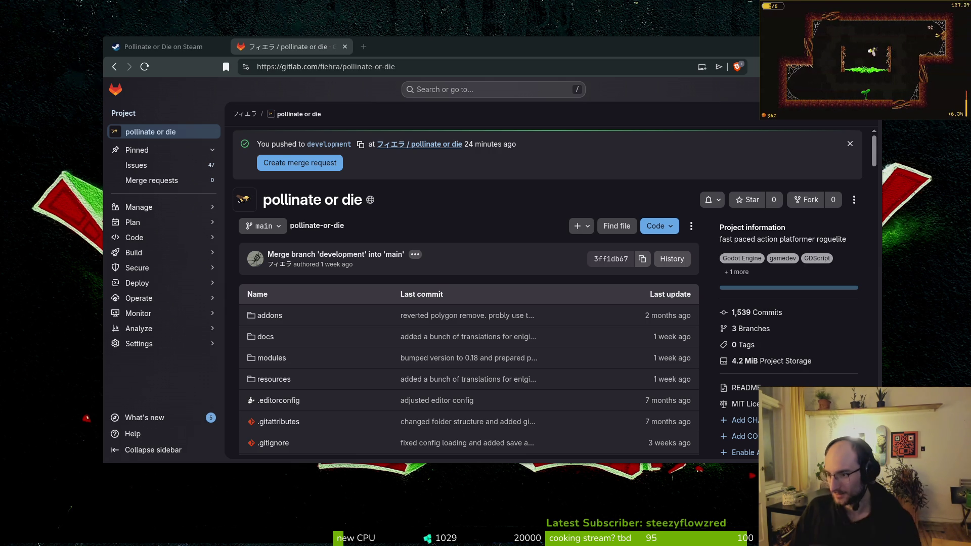
key("alt+Tab")
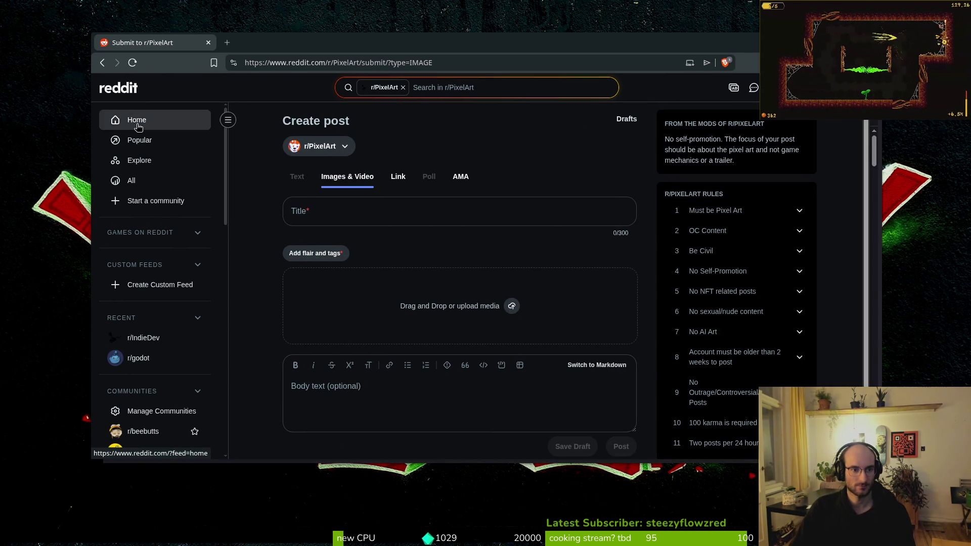
Go to the Reddit home feed and open r/IndieGaming from the communities sidebar
left_click(138, 127)
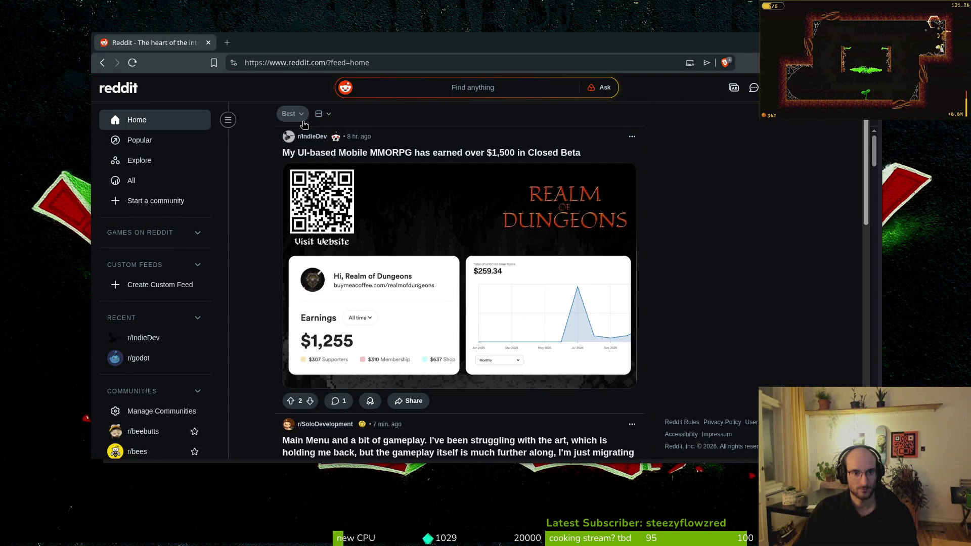
scroll(197, 179, "down", 3)
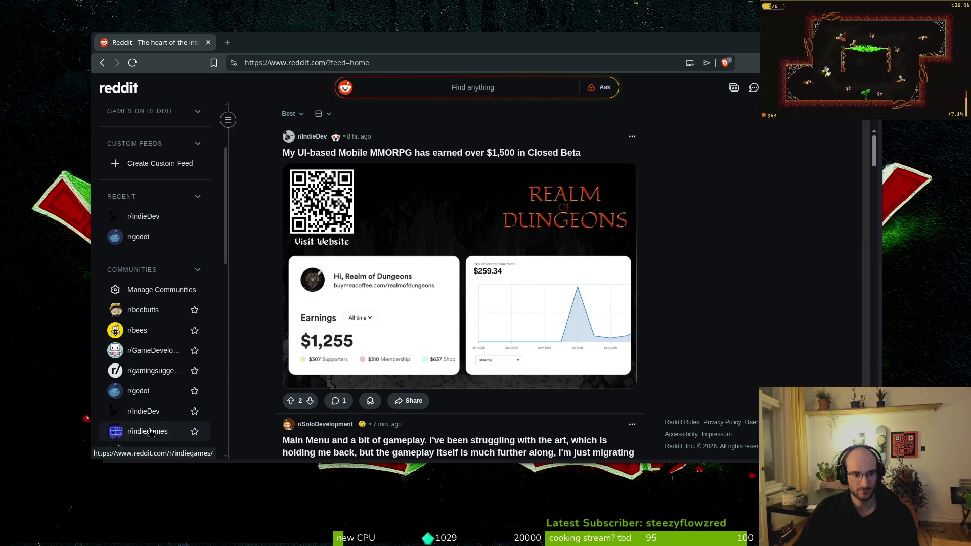
scroll(152, 429, "down", 3)
left_click(140, 332)
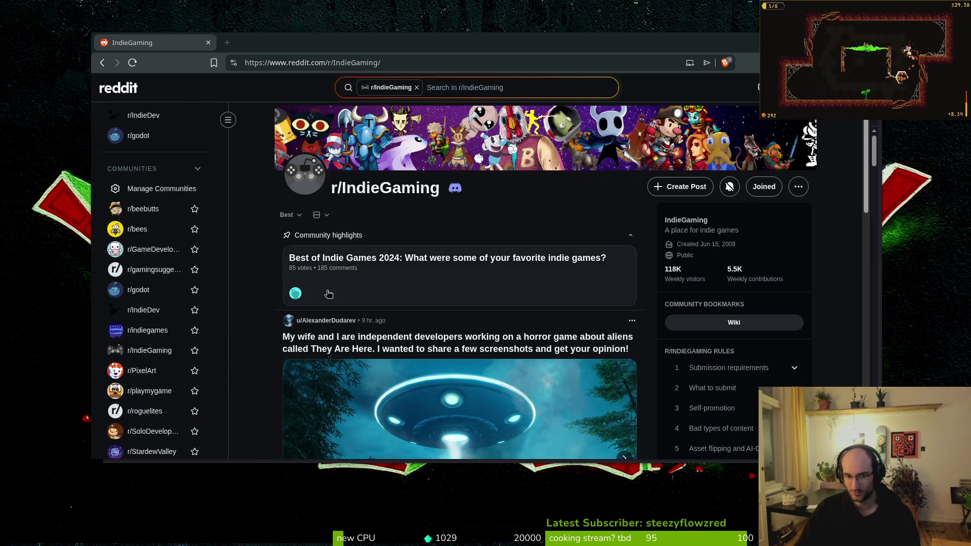
Scroll through the r/IndieGaming feed of posts and back up to the top
scroll(267, 253, "down", 8)
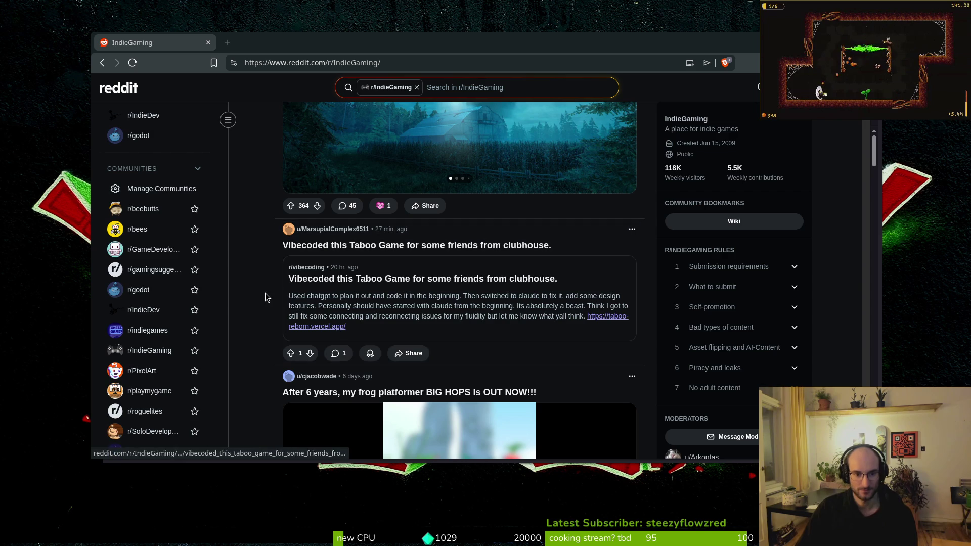
scroll(273, 307, "down", 5)
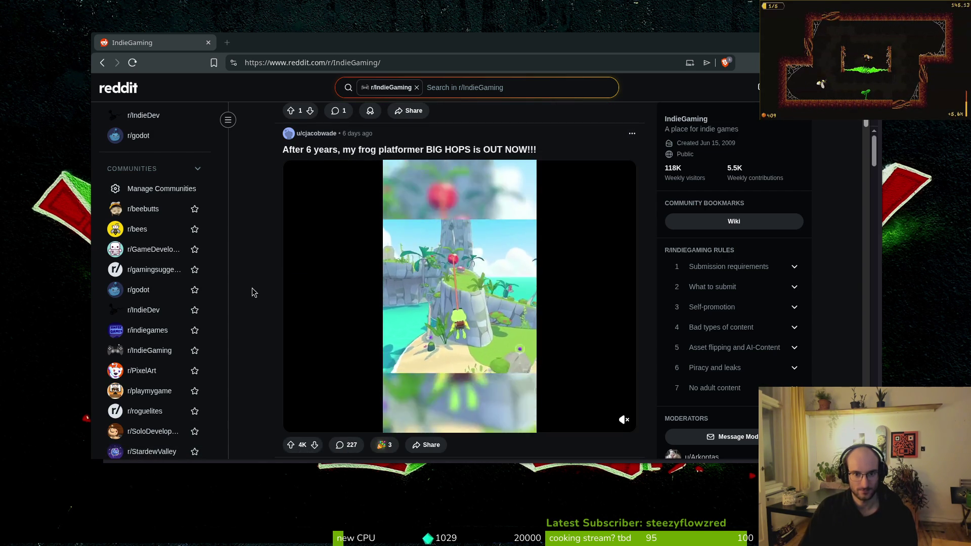
scroll(261, 293, "down", 4)
scroll(253, 324, "down", 1)
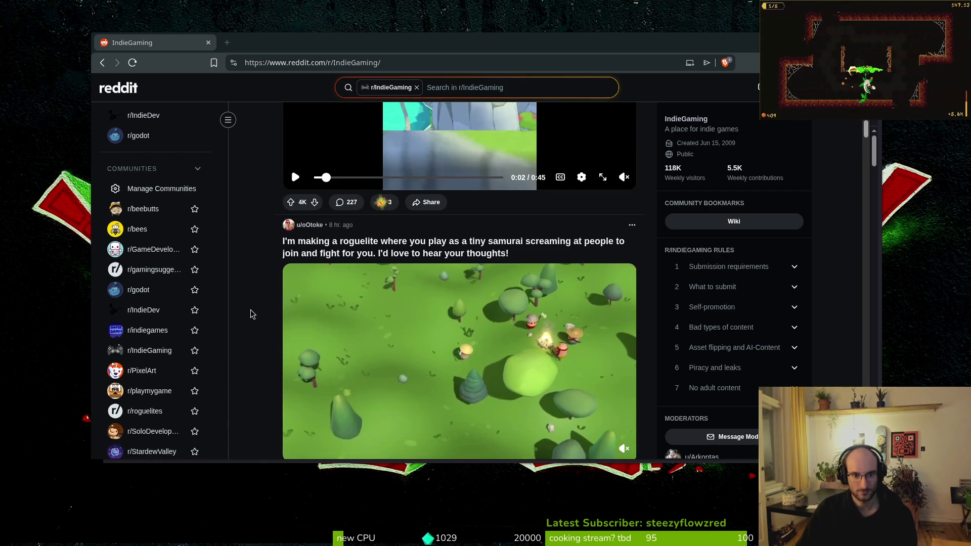
scroll(254, 319, "down", 2)
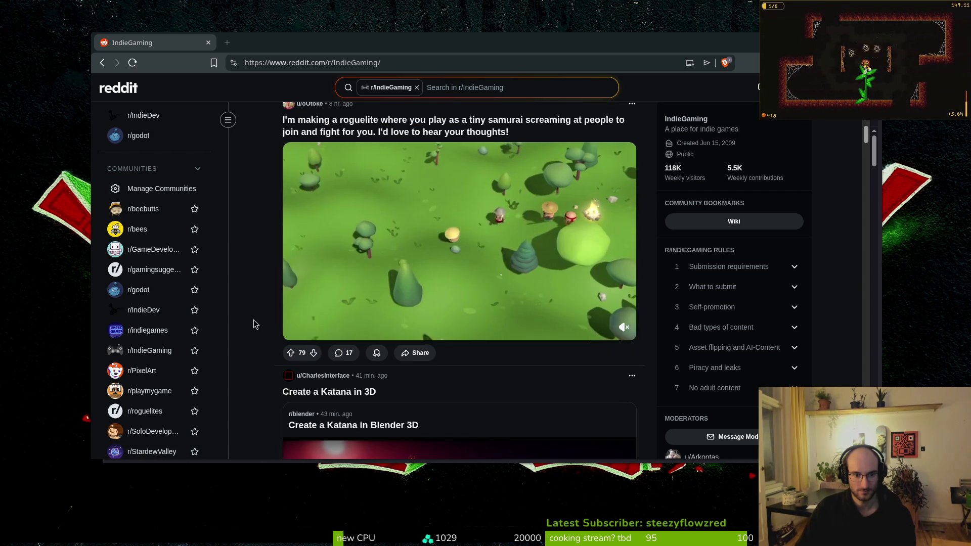
scroll(238, 278, "up", 1)
scroll(283, 308, "down", 4)
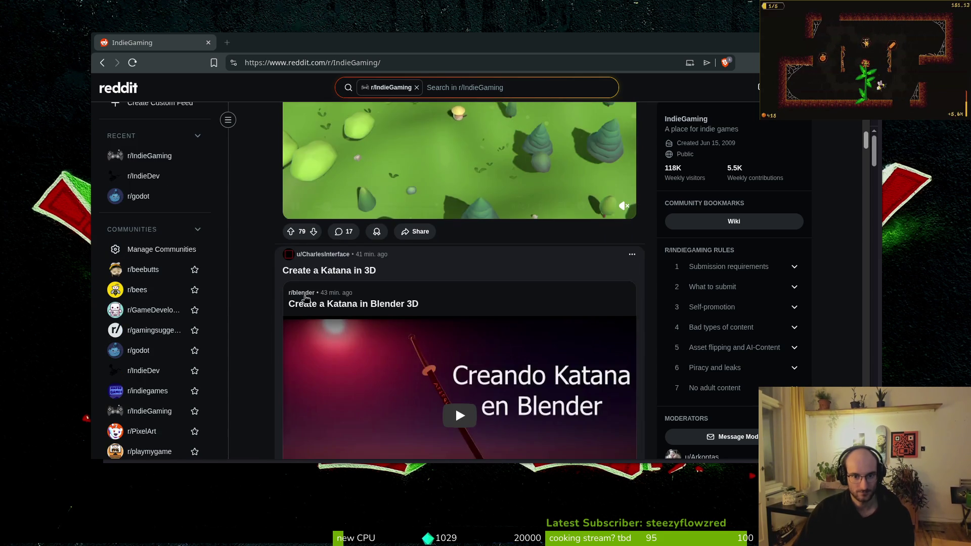
scroll(284, 313, "down", 9)
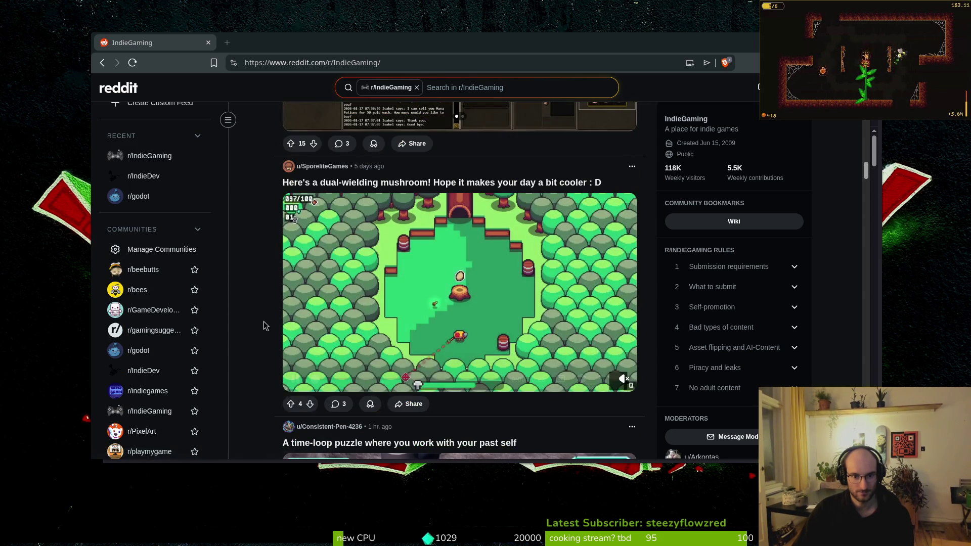
scroll(263, 329, "down", 15)
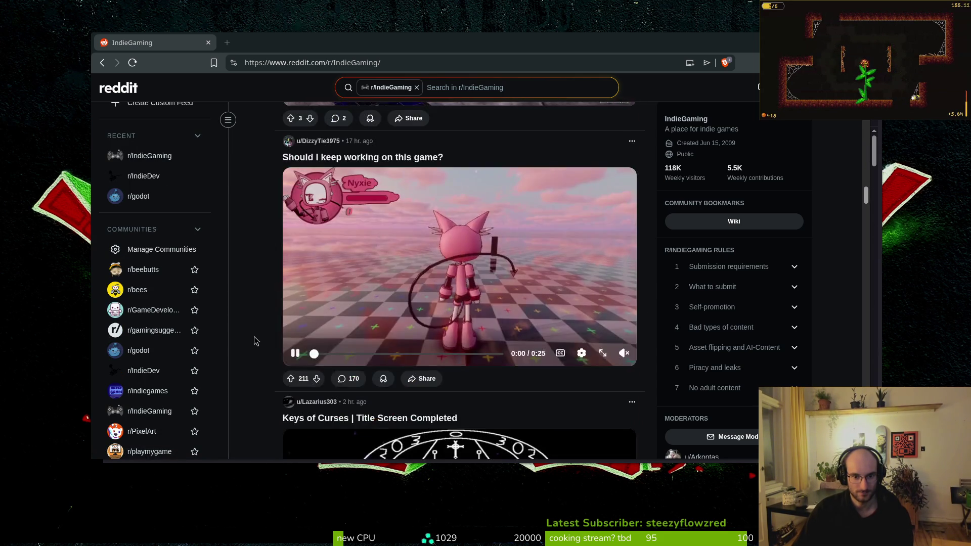
scroll(246, 345, "down", 15)
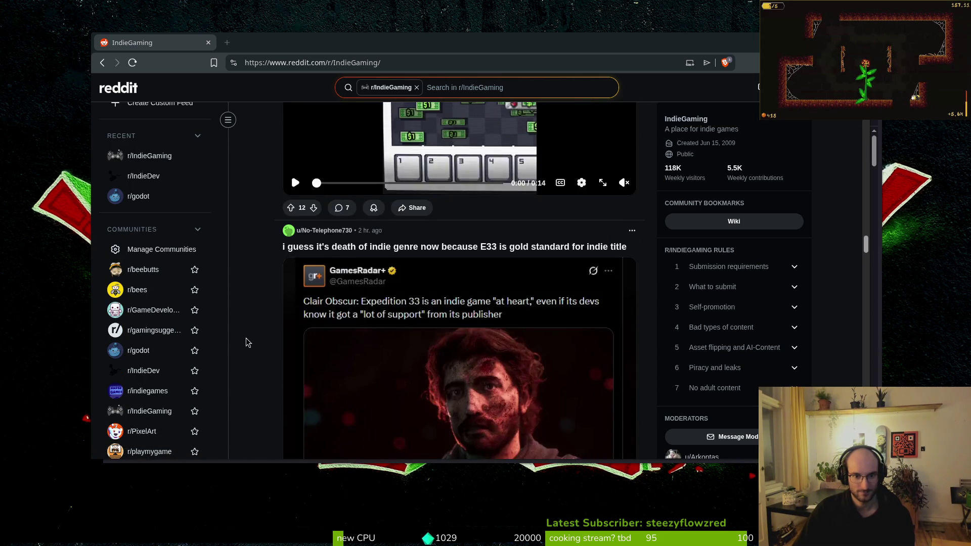
scroll(244, 345, "down", 15)
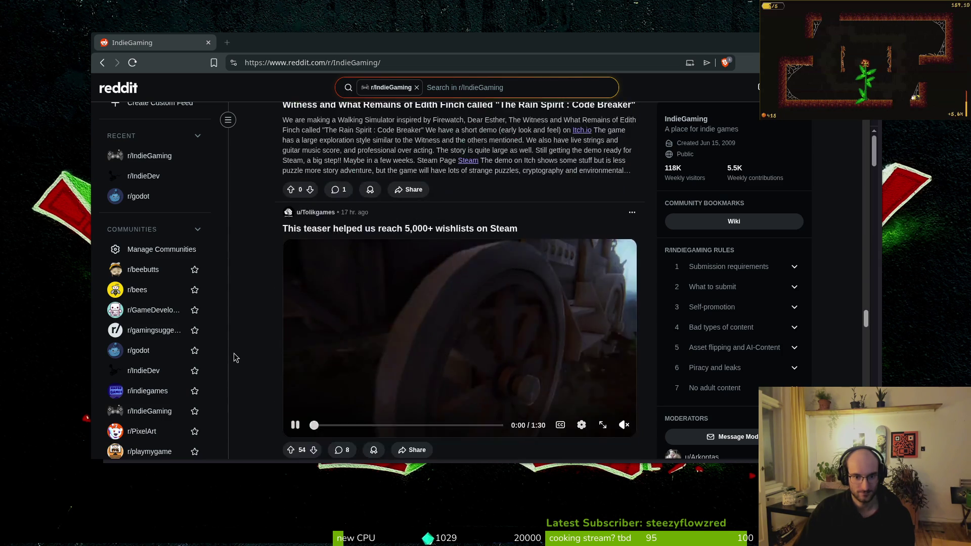
scroll(238, 357, "down", 10)
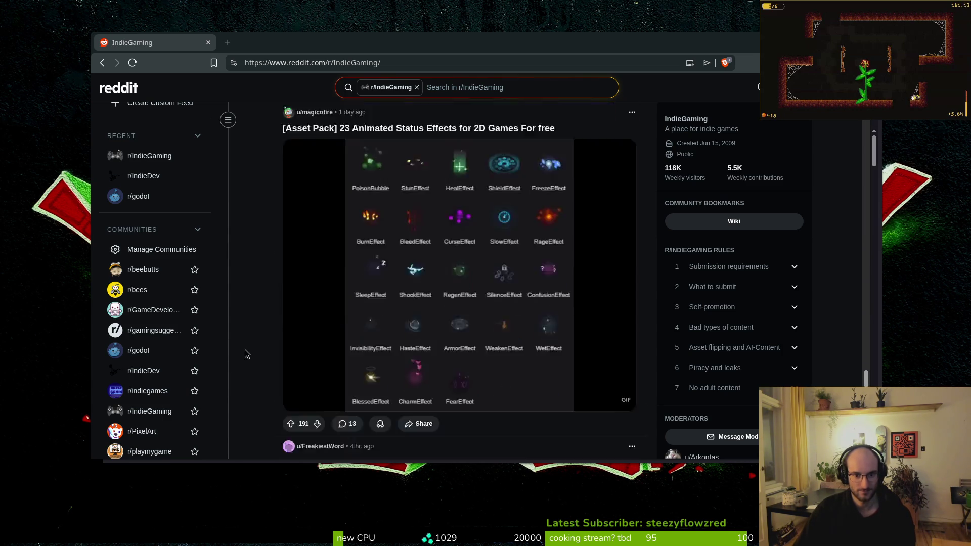
scroll(193, 353, "down", 5)
scroll(276, 311, "down", 7)
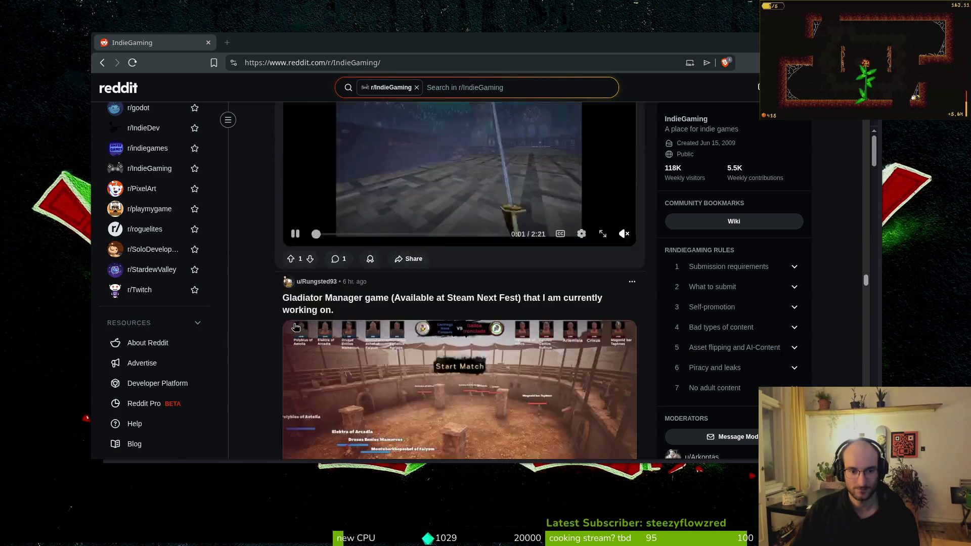
scroll(275, 311, "down", 12)
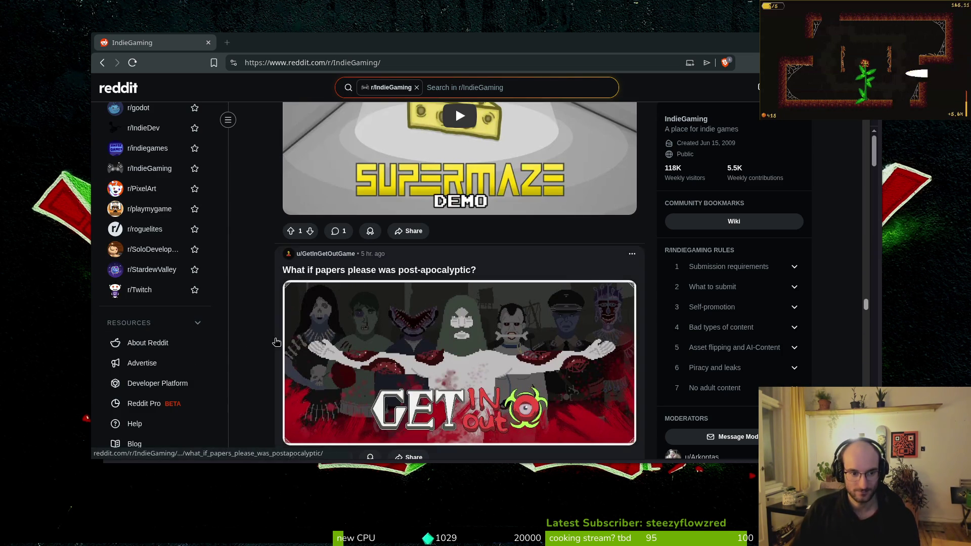
scroll(201, 340, "up", 5)
scroll(266, 273, "down", 10)
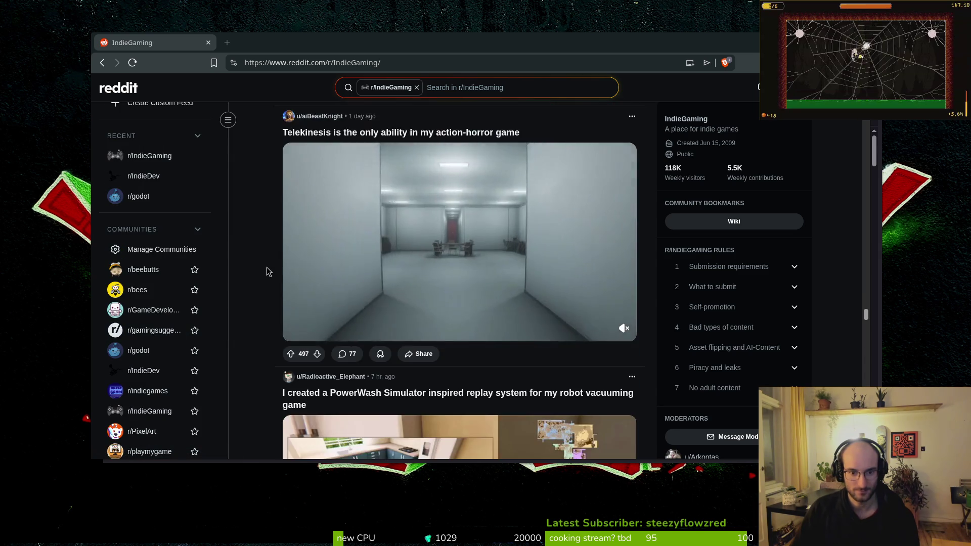
scroll(266, 275, "down", 12)
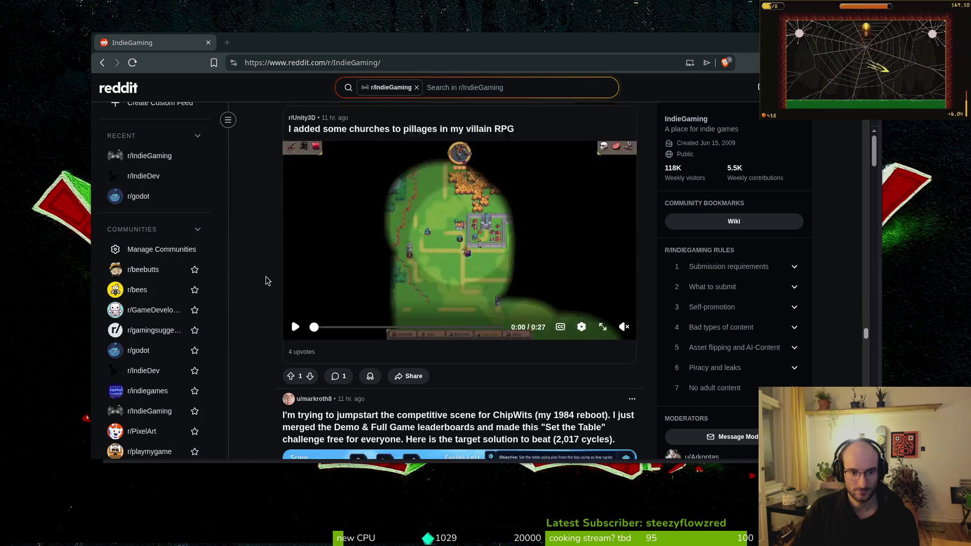
scroll(266, 280, "down", 3)
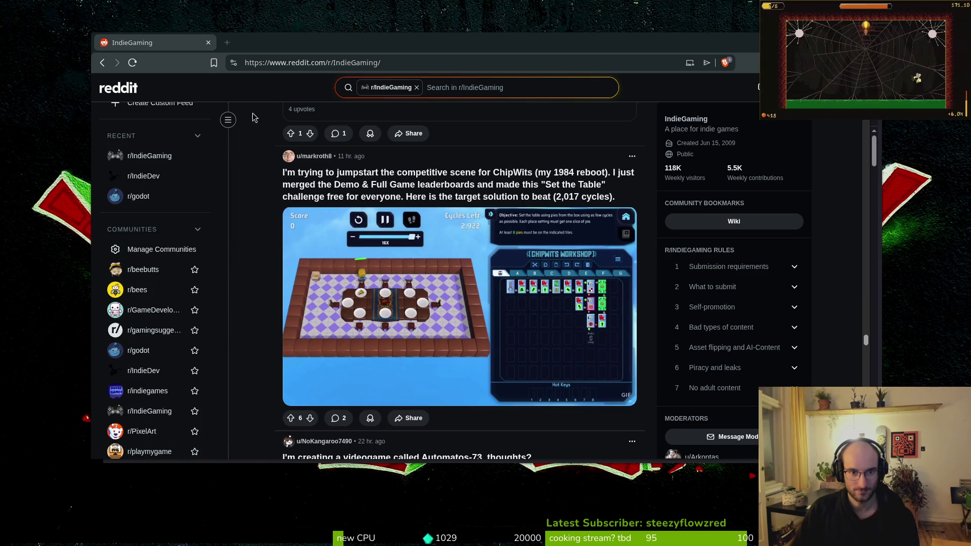
scroll(528, 174, "up", 2)
scroll(528, 174, "up", 15)
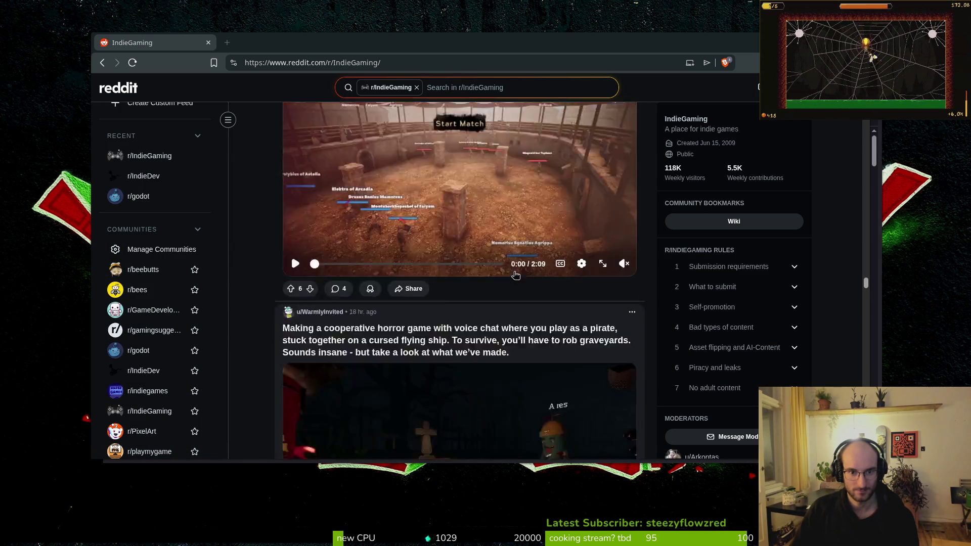
scroll(504, 296, "down", 15)
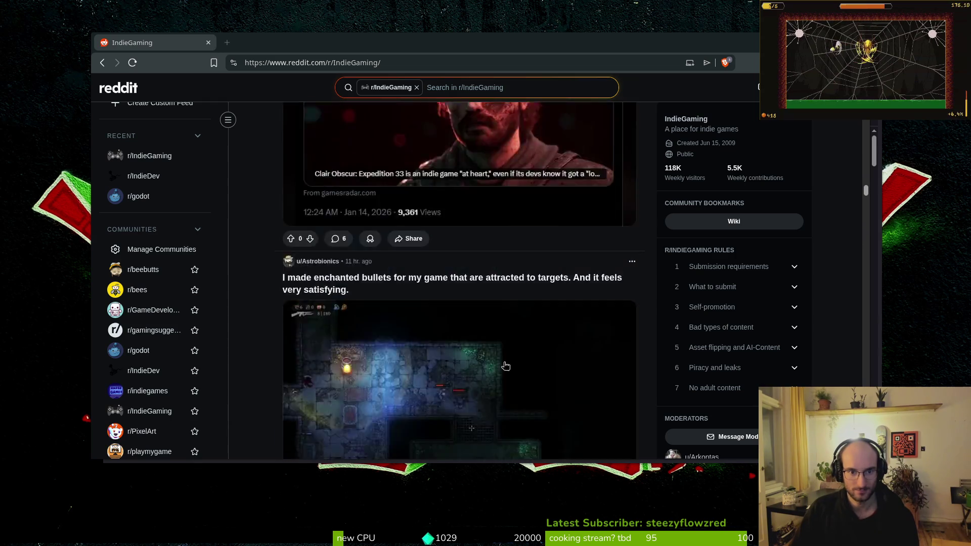
scroll(518, 354, "up", 20)
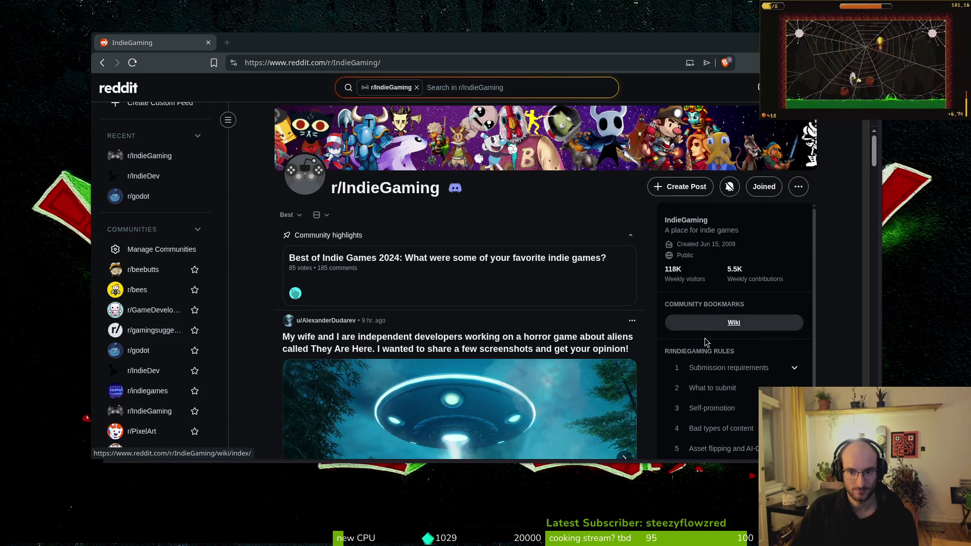
Read r/IndieGaming's What to submit and Self-promotion rules, then start a new post there
scroll(801, 263, "down", 2)
left_click(801, 263)
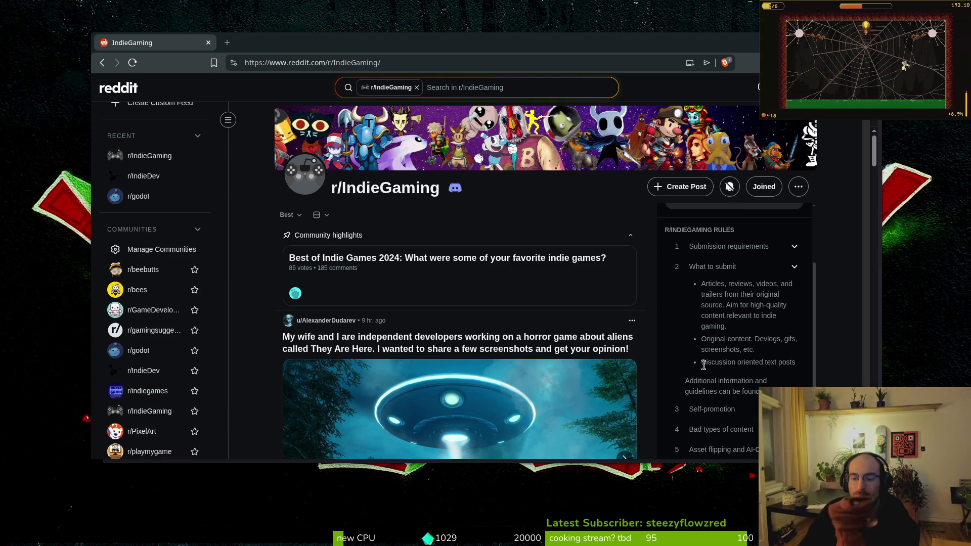
left_click(786, 409)
scroll(744, 313, "down", 2)
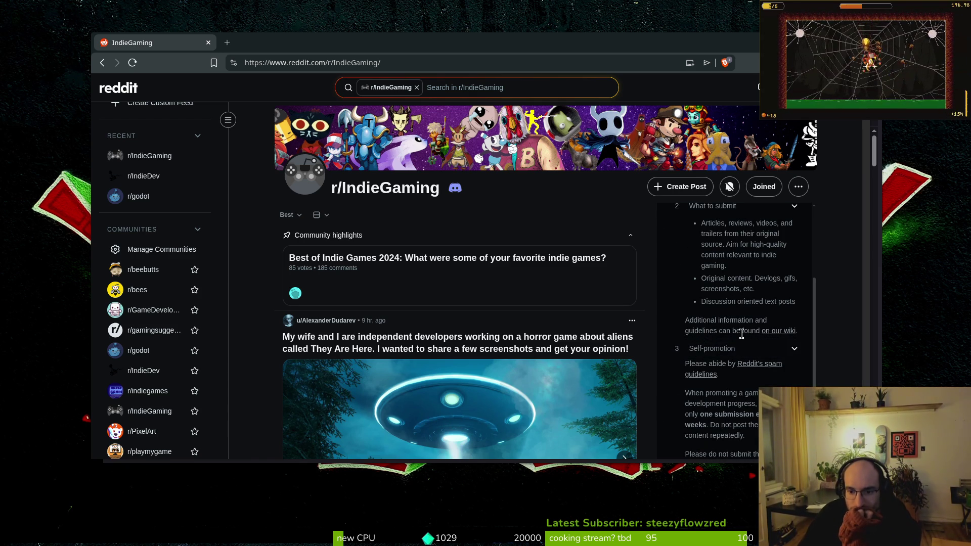
scroll(787, 338, "down", 2)
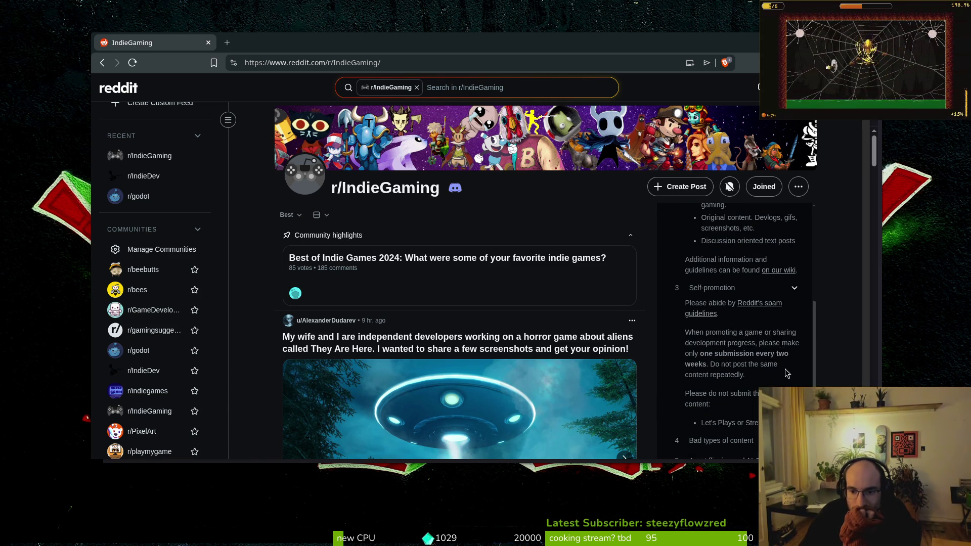
left_click(794, 288)
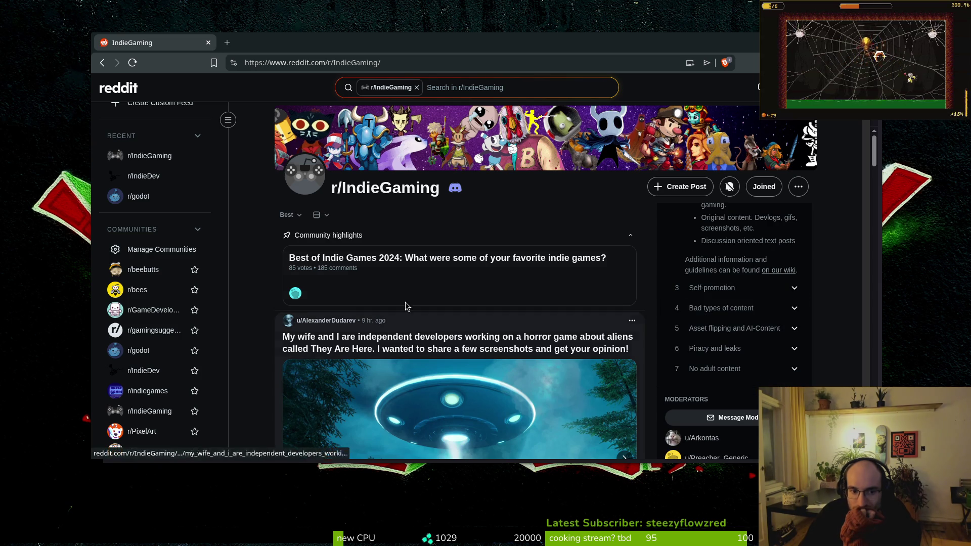
left_click(685, 190)
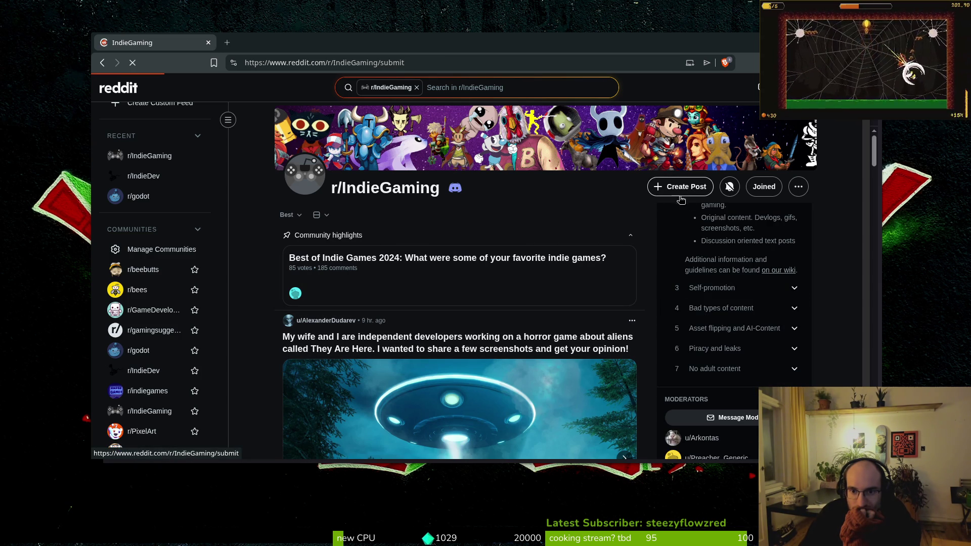
Make the r/IndieGaming draft an image post and paste the demo announcement as its body
left_click(346, 176)
left_click(344, 212)
left_click(370, 420)
type("i am so happy I feel like i achieved a major milestone closer to my dreams! today my friend and me released a demo of our game to the public. its been such a greate experience so far and i am very happy to have made it this far. excited for the next couple weeks of crunch xD  I have learned so much so far and i am so thankful to my community and especially my friend helping me with sfx and music!  what a weekend xD and here i sit already pushing updates haha.")
left_click(347, 211)
In a new tab, open your earlier r/IndieDev demo post from your profile and select its title
left_click(225, 43)
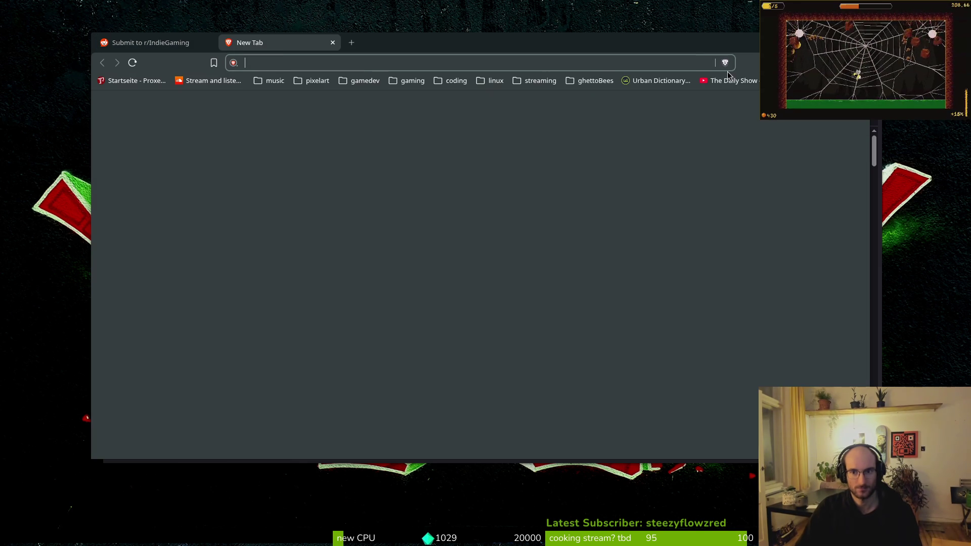
type("reddi")
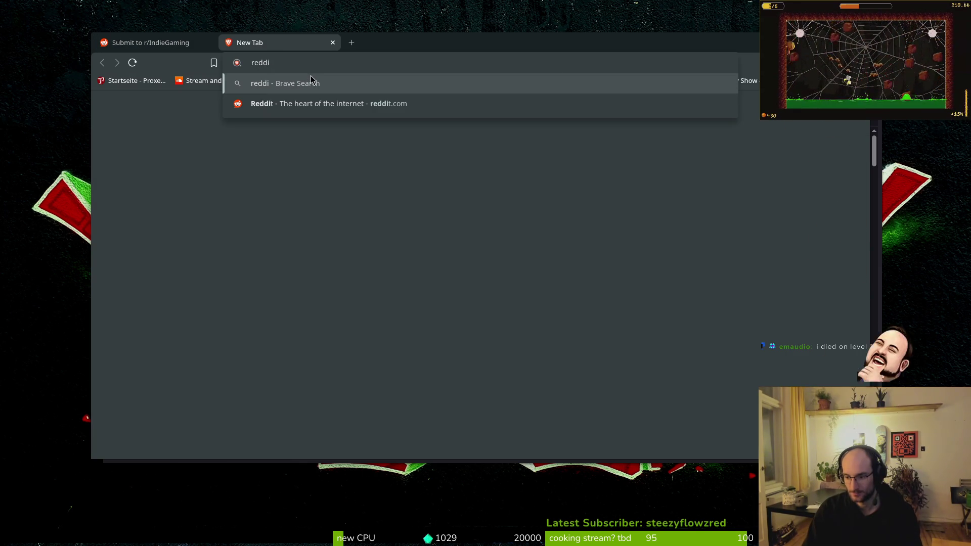
left_click(324, 103)
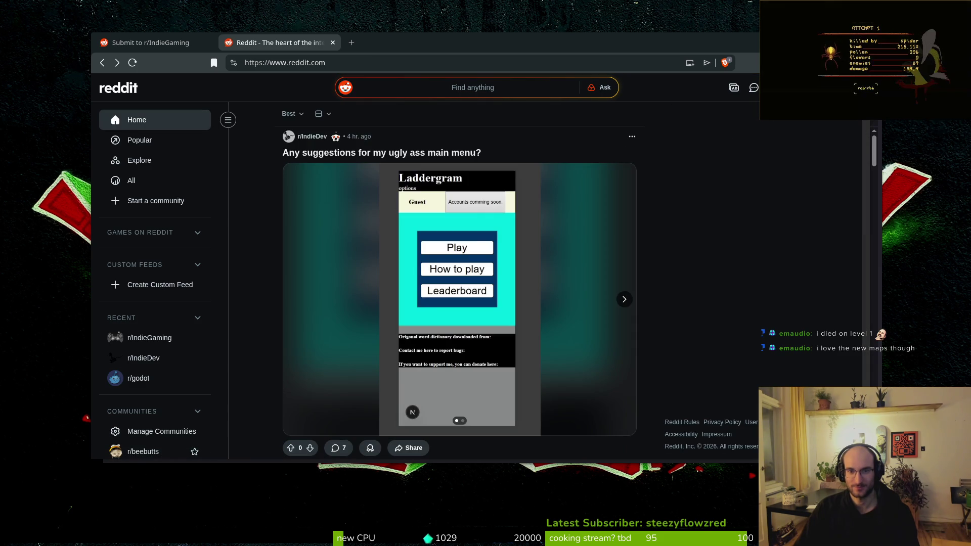
left_click(859, 87)
left_click(771, 135)
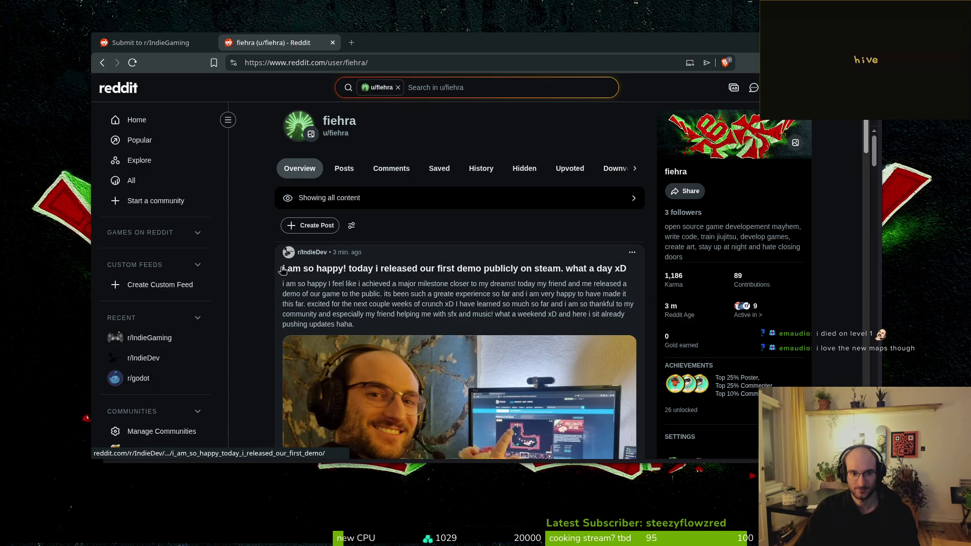
left_click(283, 270)
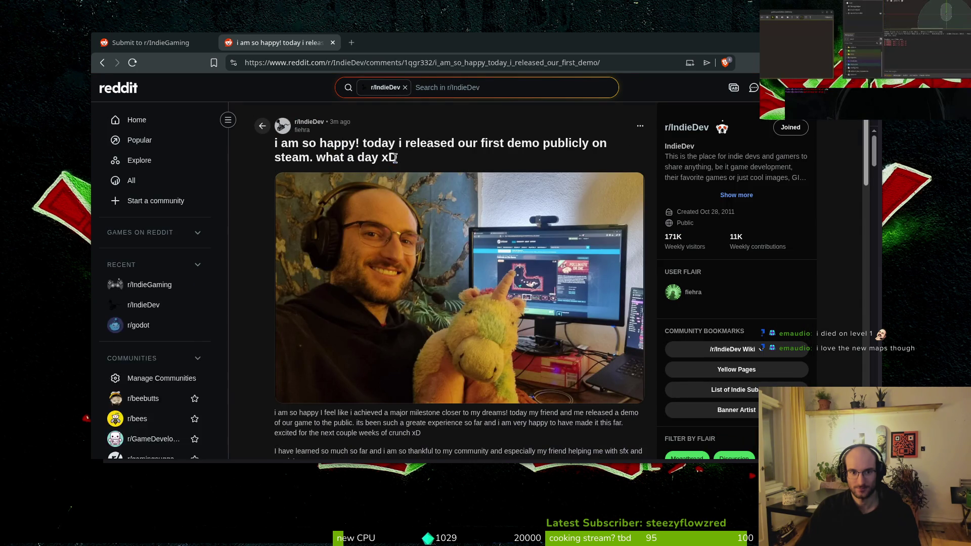
left_click_drag(400, 162, 254, 151)
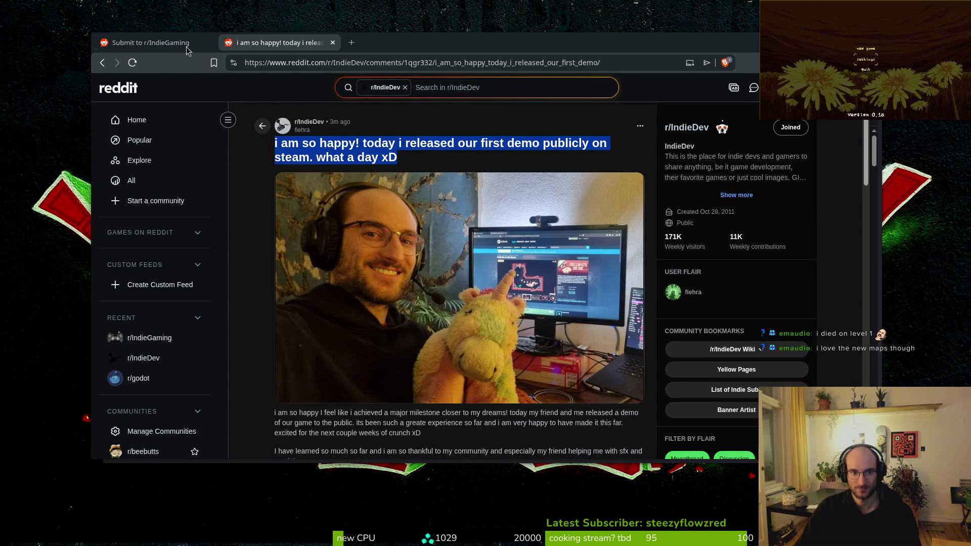
left_click(195, 44)
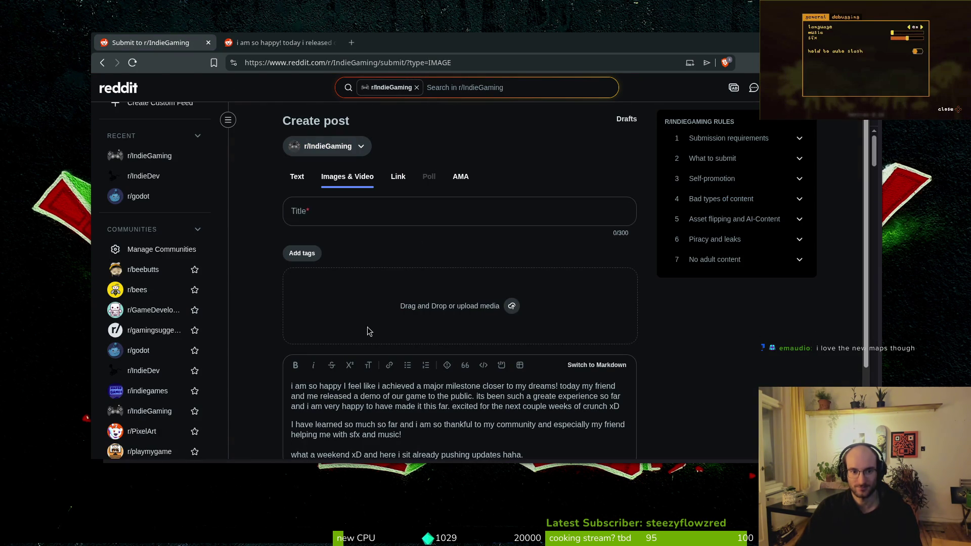
Attach the demo photo jpeg, fill in the title, and publish the post to r/IndieGaming
left_click(513, 314)
left_click(435, 205)
left_click(675, 366)
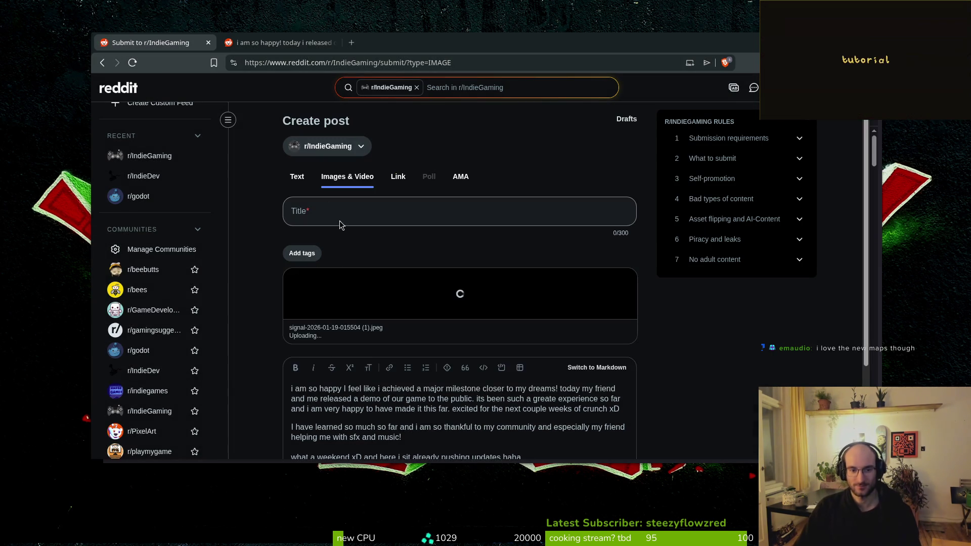
left_click(323, 212)
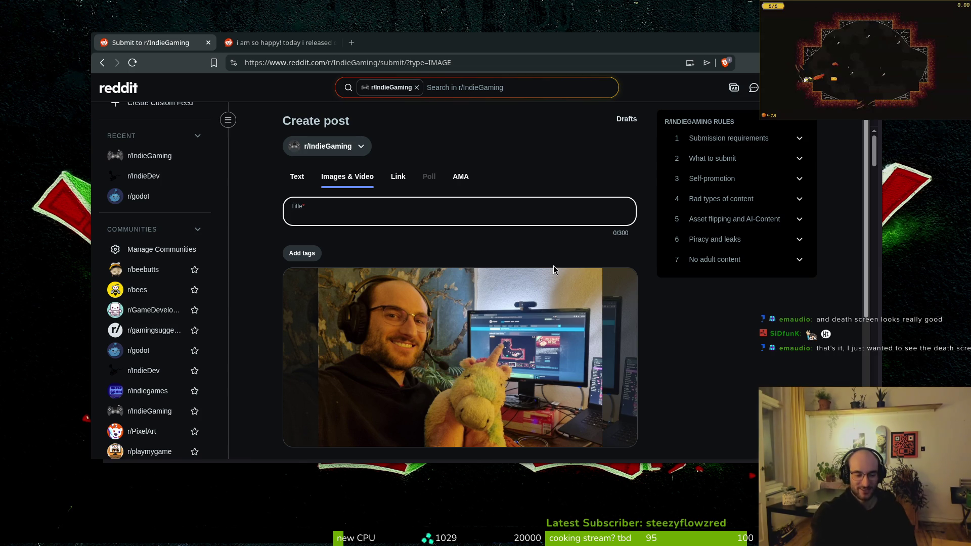
scroll(553, 266, "down", 4)
left_click(619, 370)
Check the r/IndieDev post and the new r/IndieGaming post, then close both Reddit tabs
left_click(283, 48)
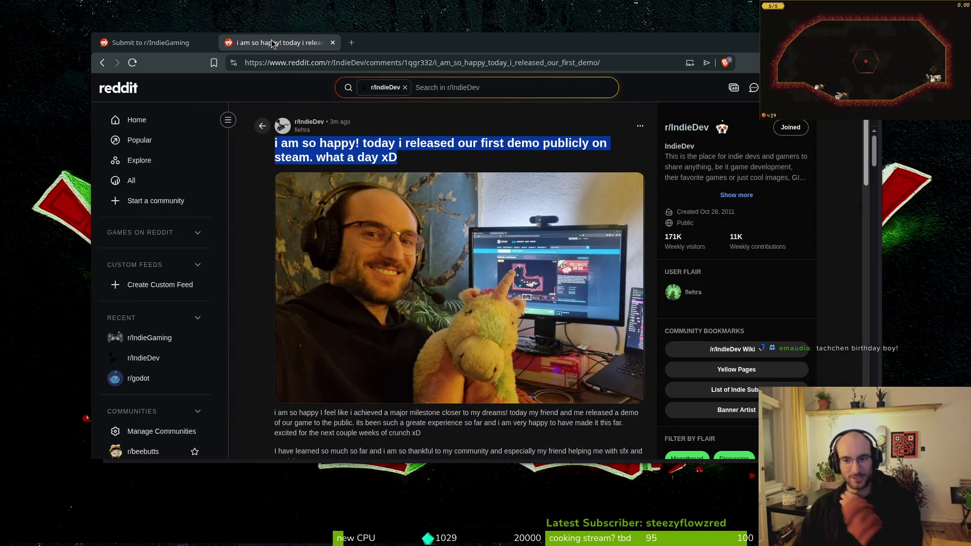
left_click(204, 45)
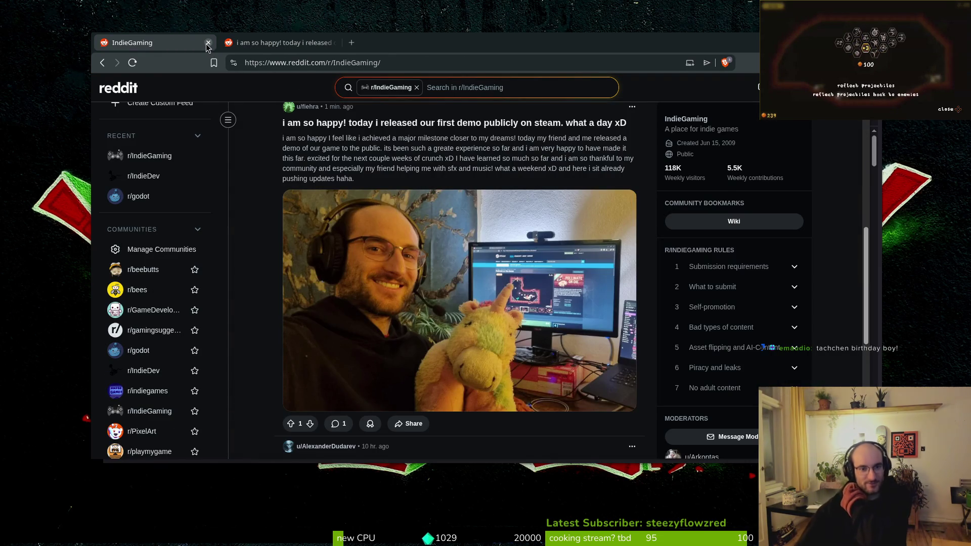
left_click(208, 43)
left_click(207, 43)
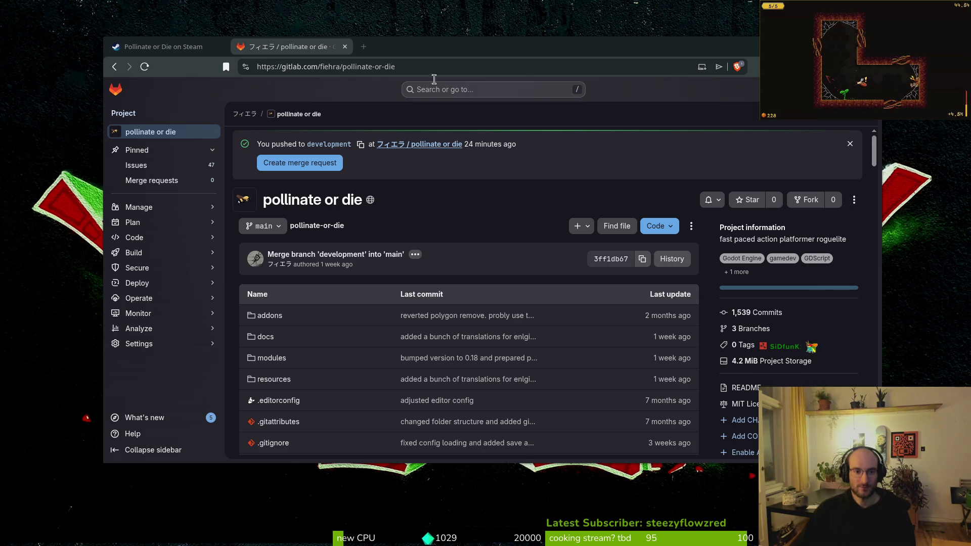
Open the pollinate or die project's Issues list on GitLab
left_click(181, 167)
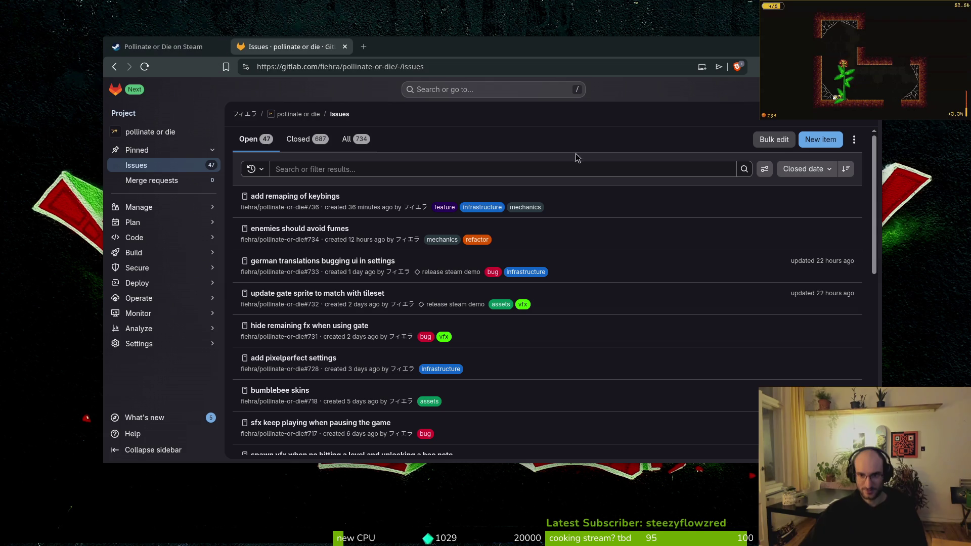
Create a new GitLab issue titled 'changelog for demo', then view the Steam store page
left_click(815, 141)
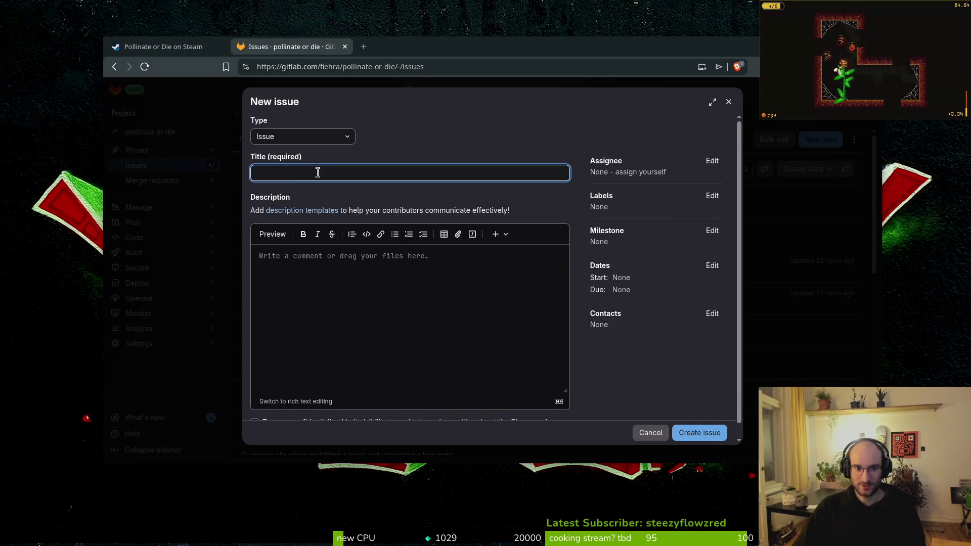
type("chang")
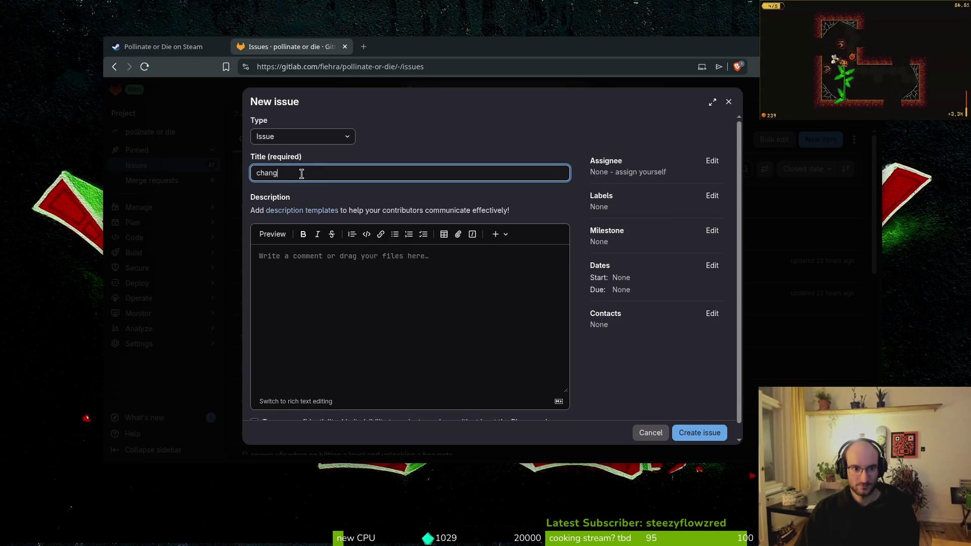
type("elog for demo")
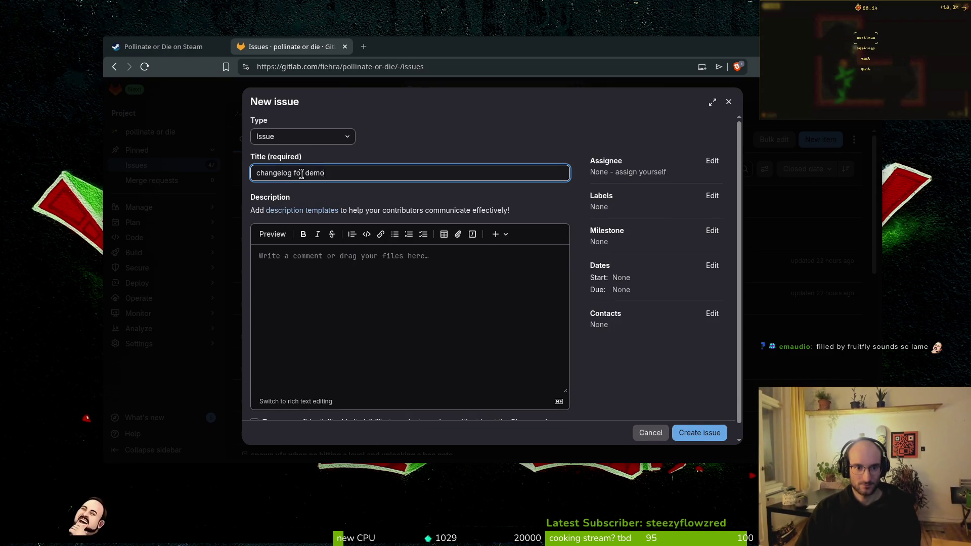
left_click(702, 434)
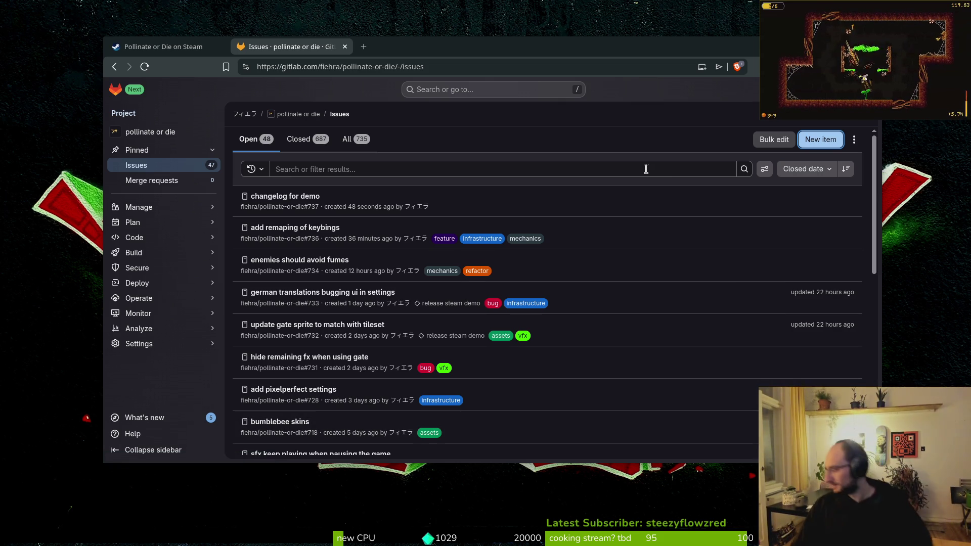
left_click(179, 47)
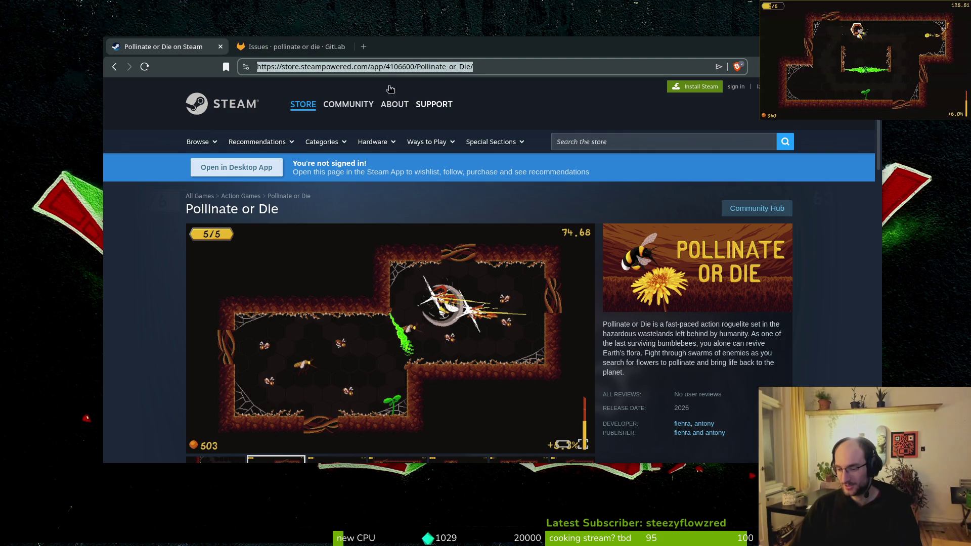
In the terminal, cd into dev/pollinate-or-die, run and quit tig, then return to GitLab
left_click(293, 50)
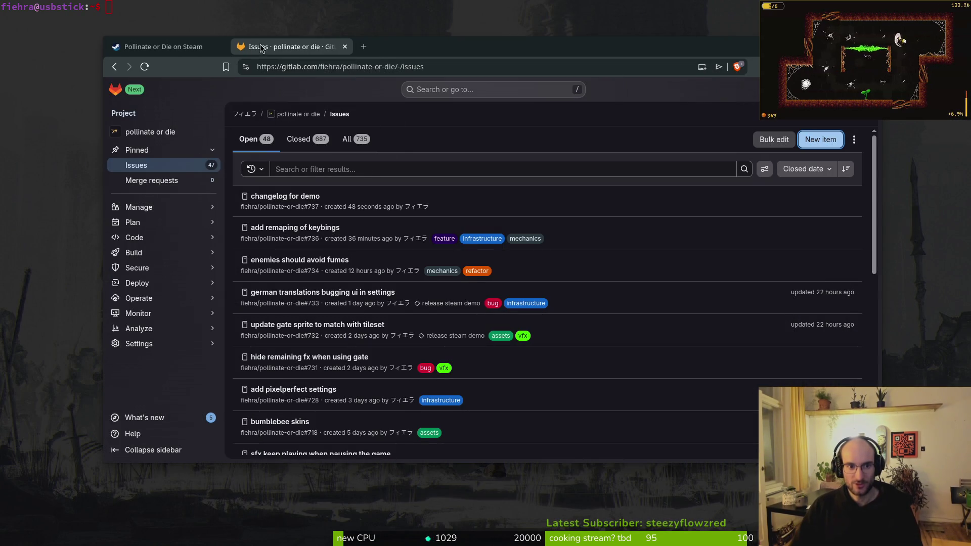
left_click(207, 15)
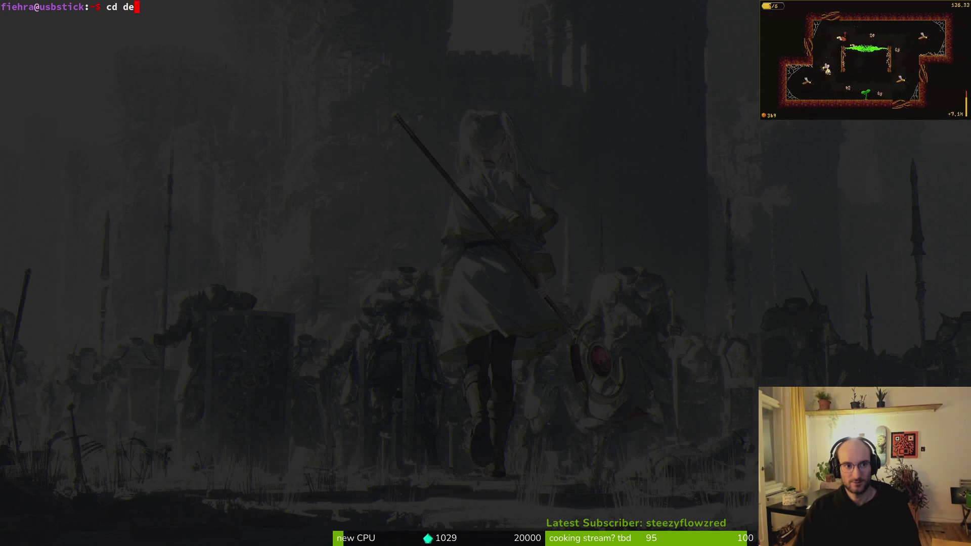
type("v/pollinate-or-die/")
key("Return")
type("tig")
key("Return")
key("q")
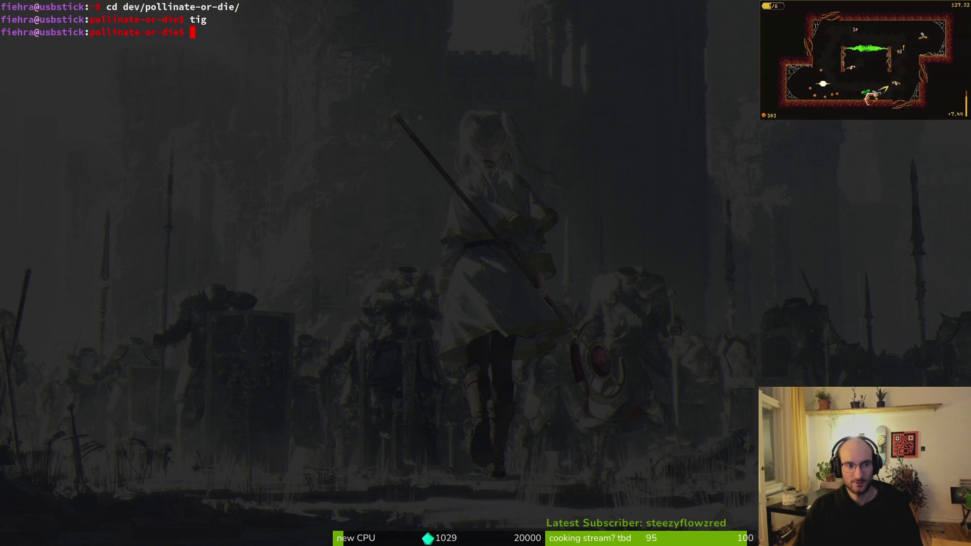
key("alt+Tab")
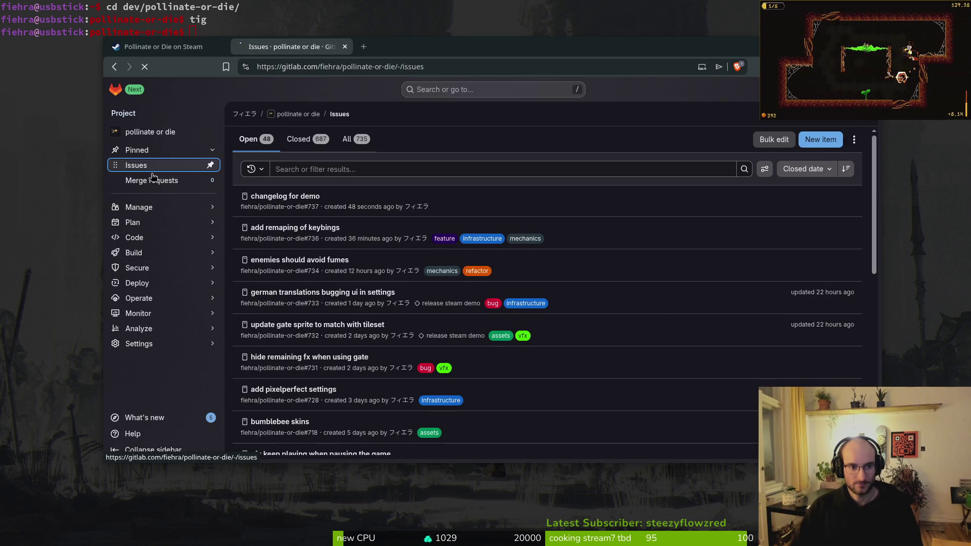
Start a merge request and replace its default title with 'released demo'
left_click(132, 181)
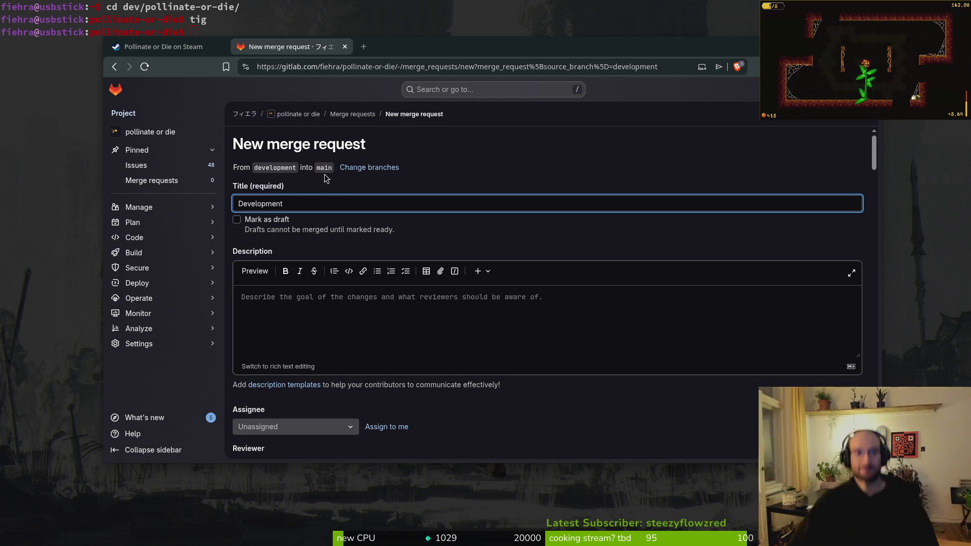
double_click(252, 207)
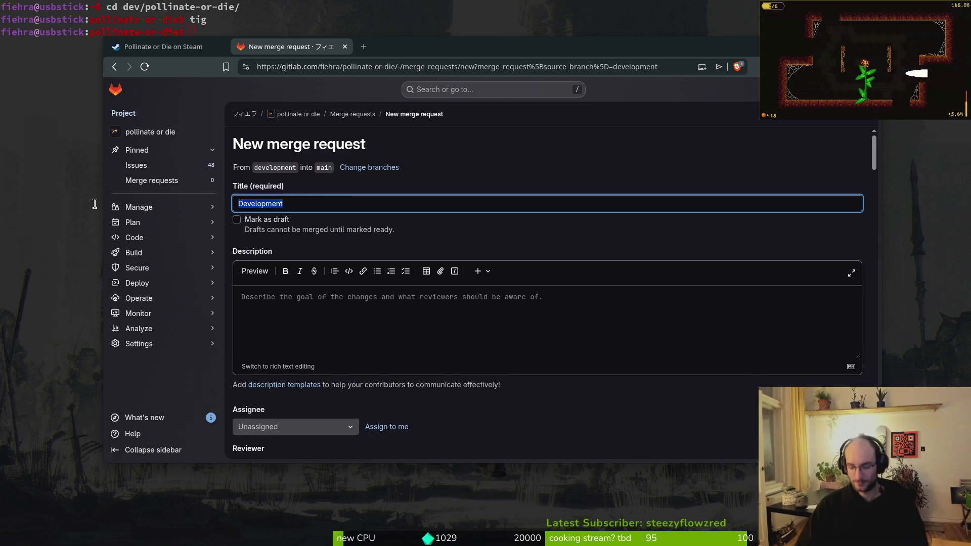
type("released ")
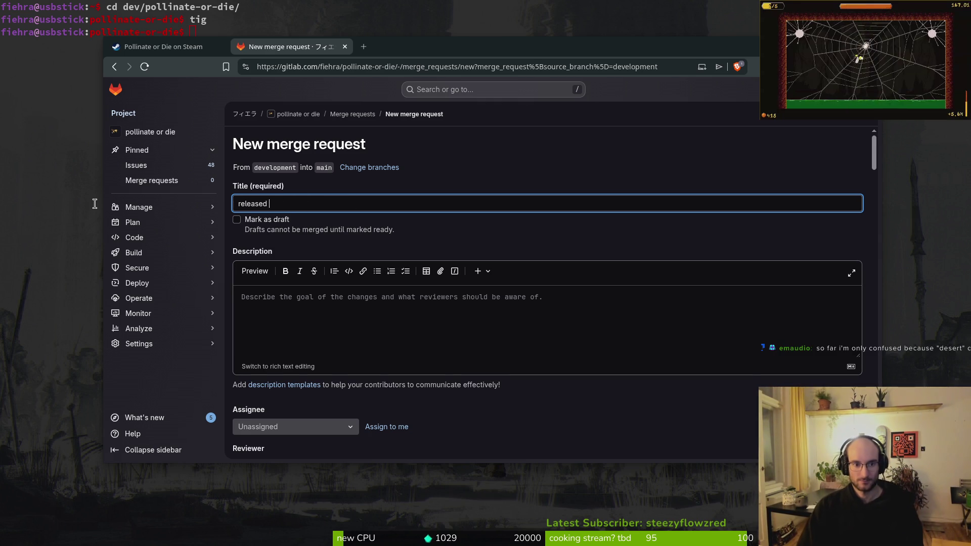
type("demo")
mouse_move(194, 301)
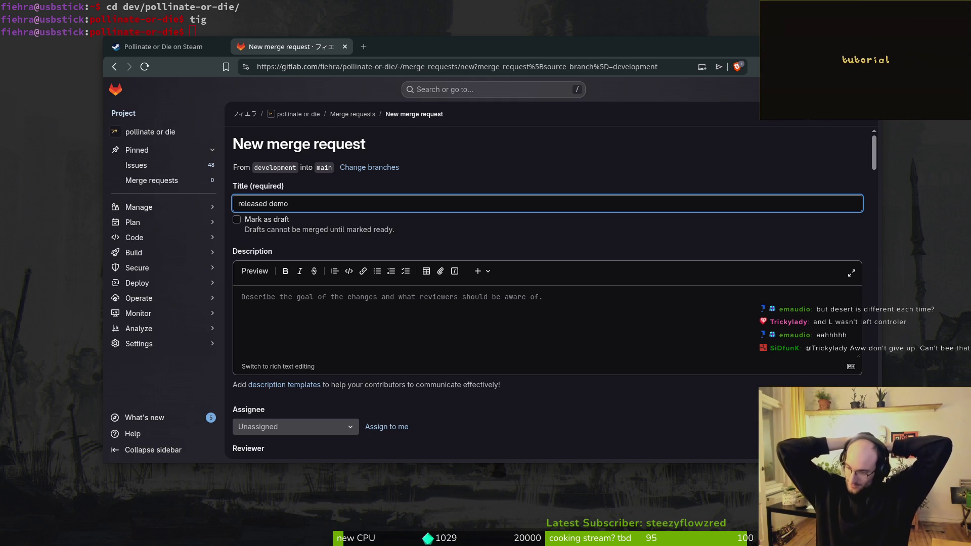
Launch Godot from the window overview to open the pollinateOrDie project
key("super")
type("godot")
key("Return")
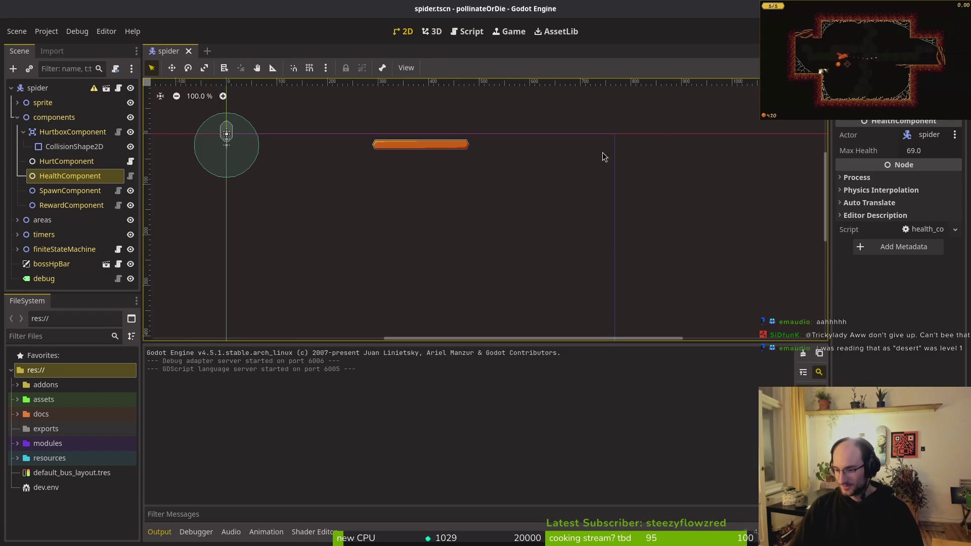
Run pollinateOrDie and start a new tutorial game, flying the bee past the central pillar
key("F5")
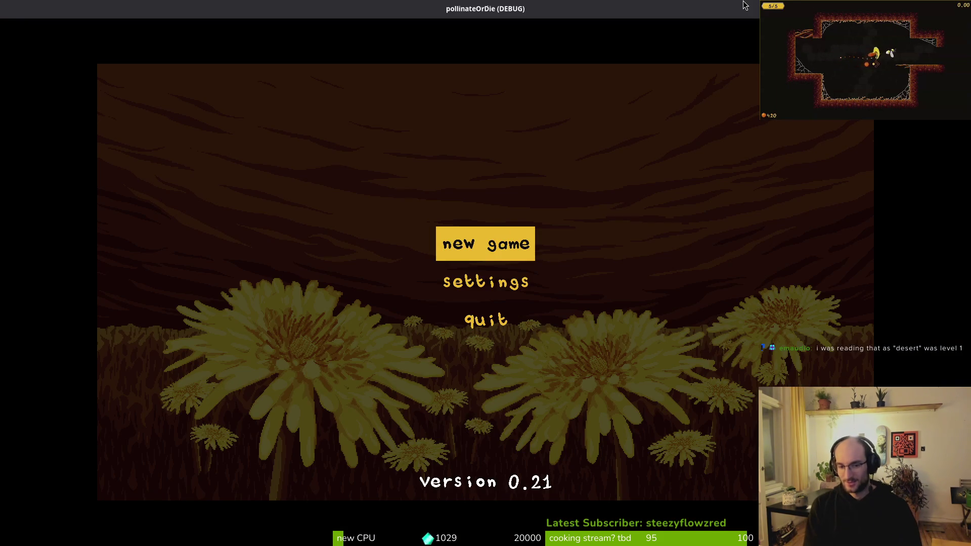
key("Return")
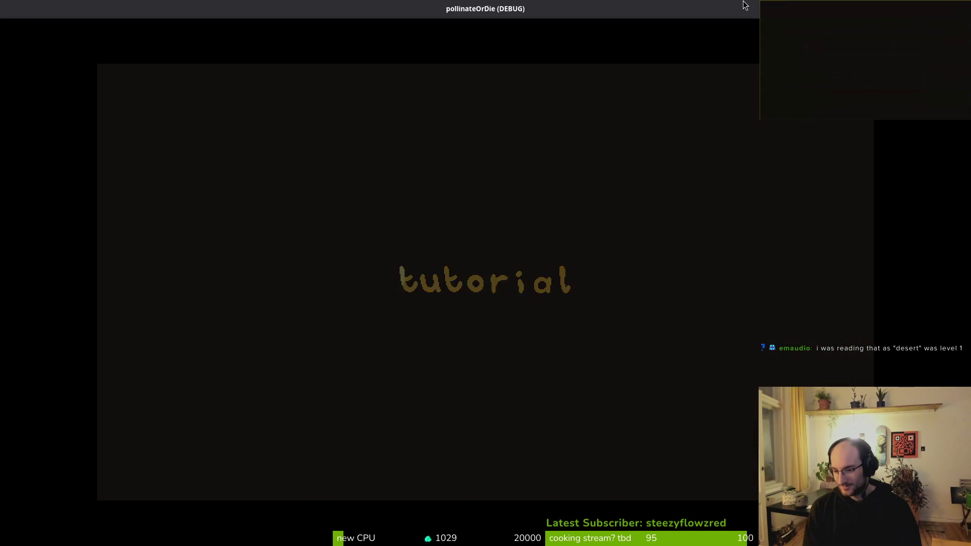
key("Up")
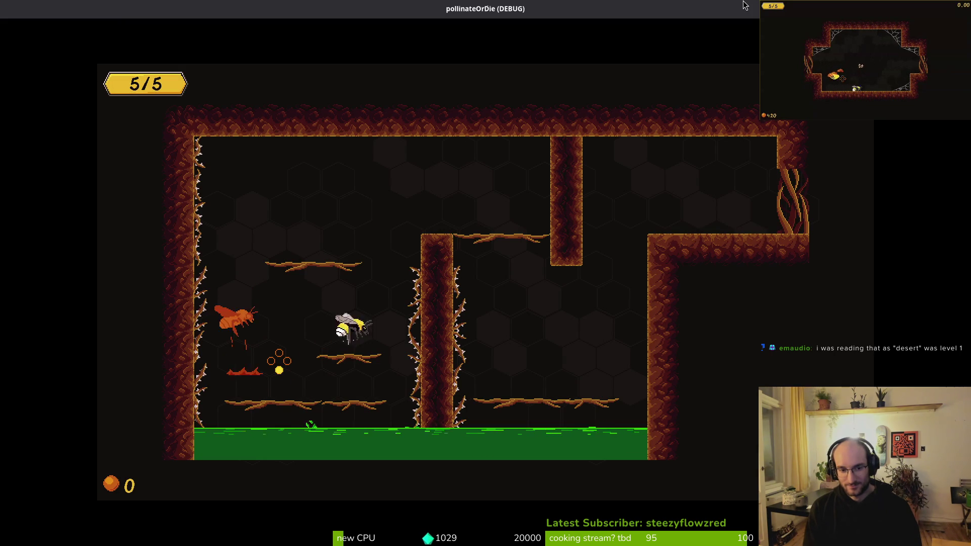
key("Right")
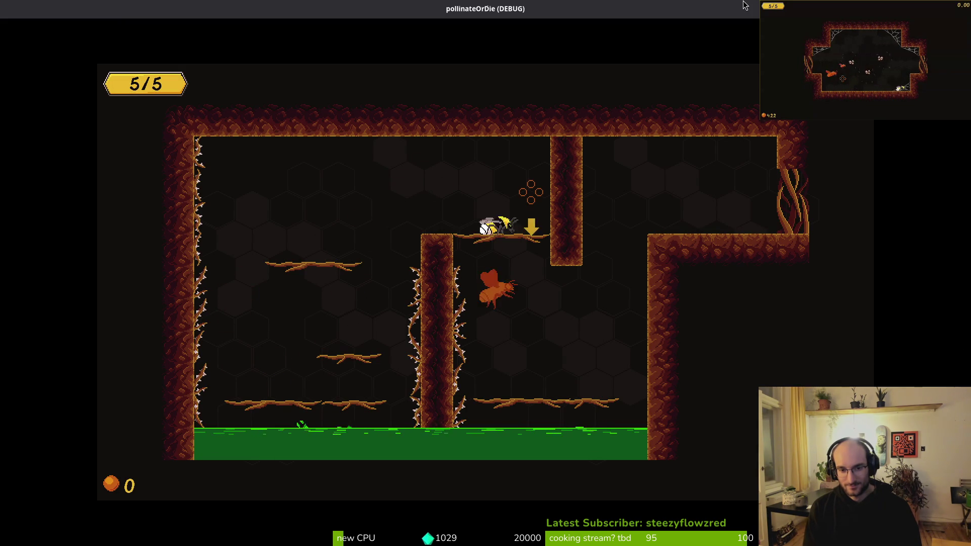
key("Right")
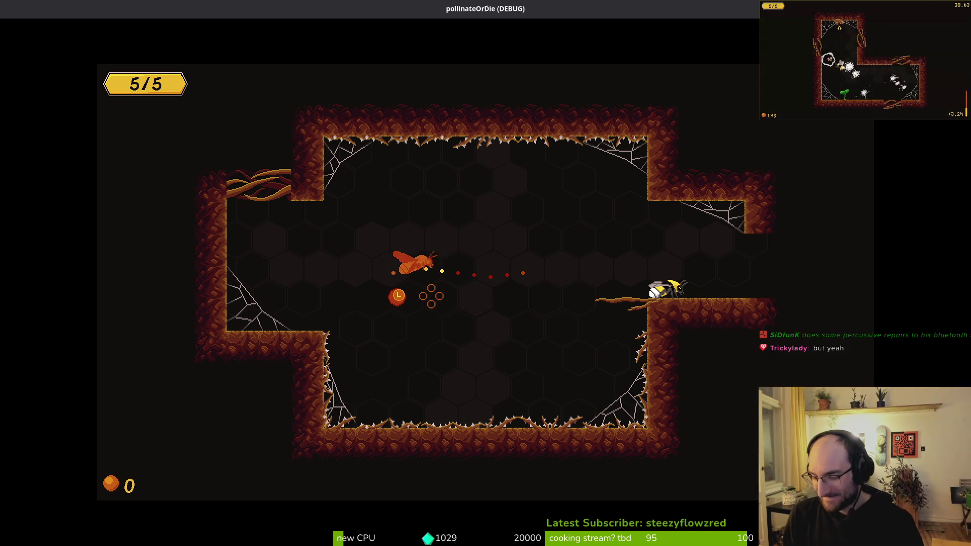
key("Escape")
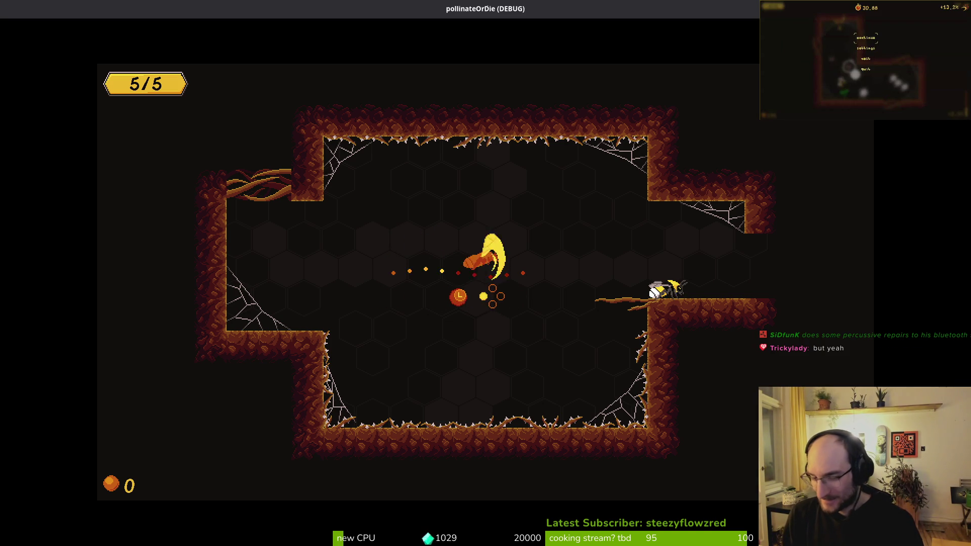
Dash into the next room, dive on enemies for pollen, attack the wasp and dash onward
key("Right")
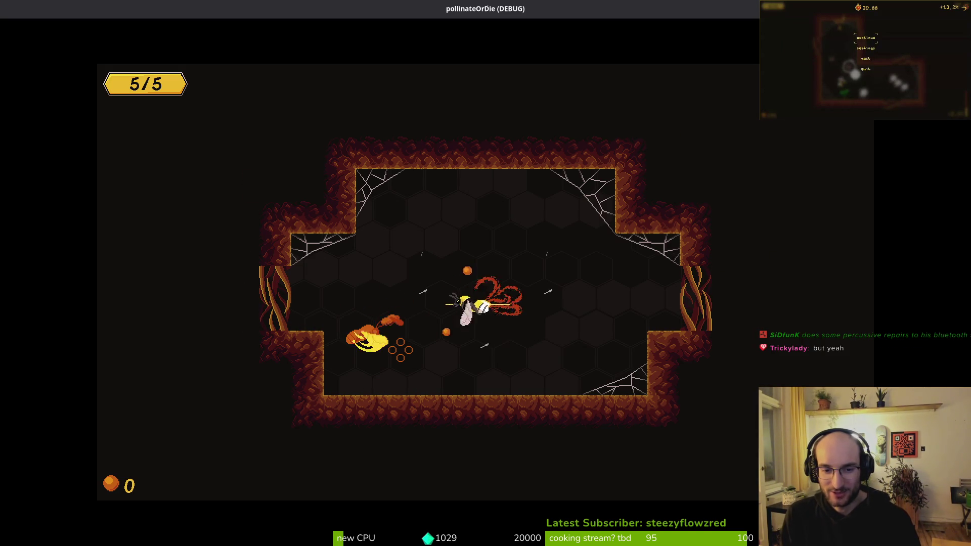
key("Down")
key("Up")
key("d")
key("w")
key("s")
key("space")
Fly up from the next level's spawn, fire a shot right, and drop through the web
key("d")
key("w")
key("s")
key("space")
key("a")
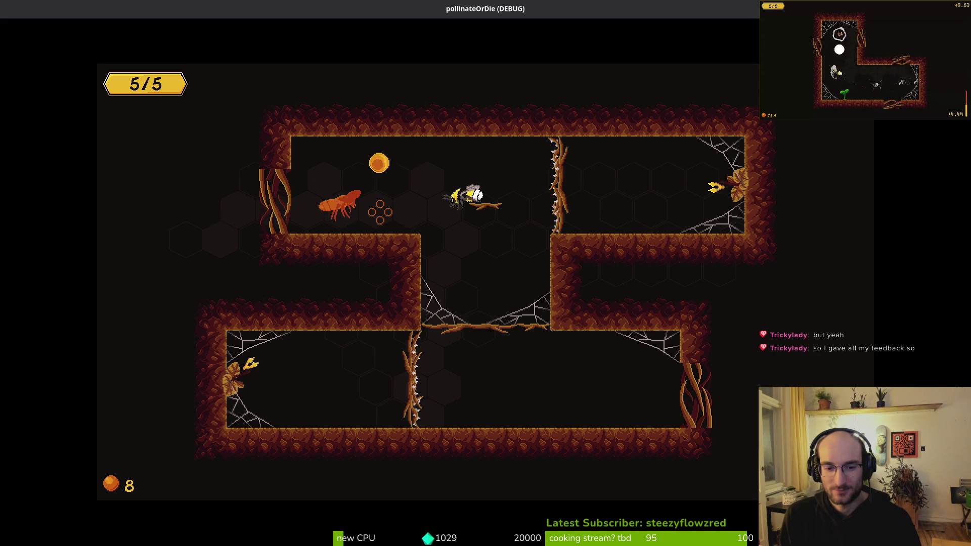
key("d")
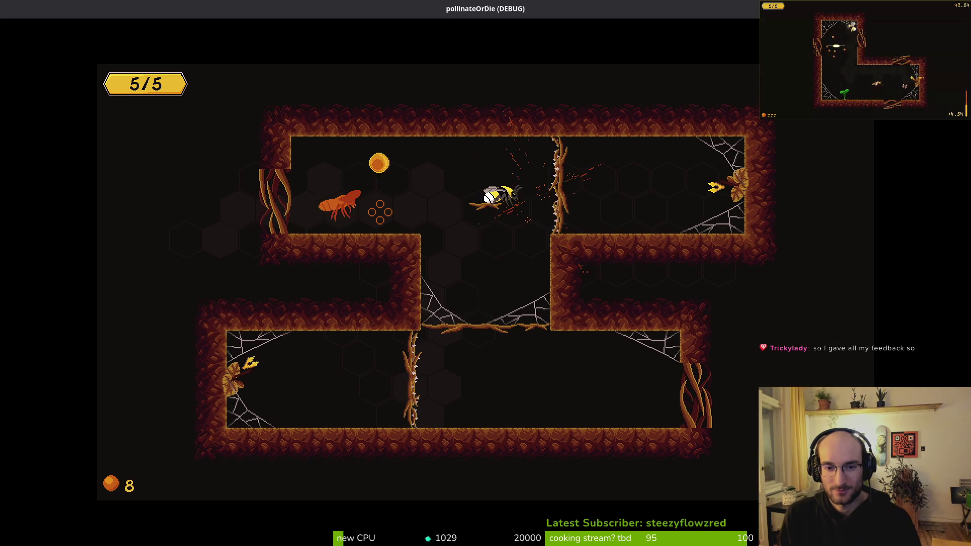
key("s")
key("a")
key("s")
key("d")
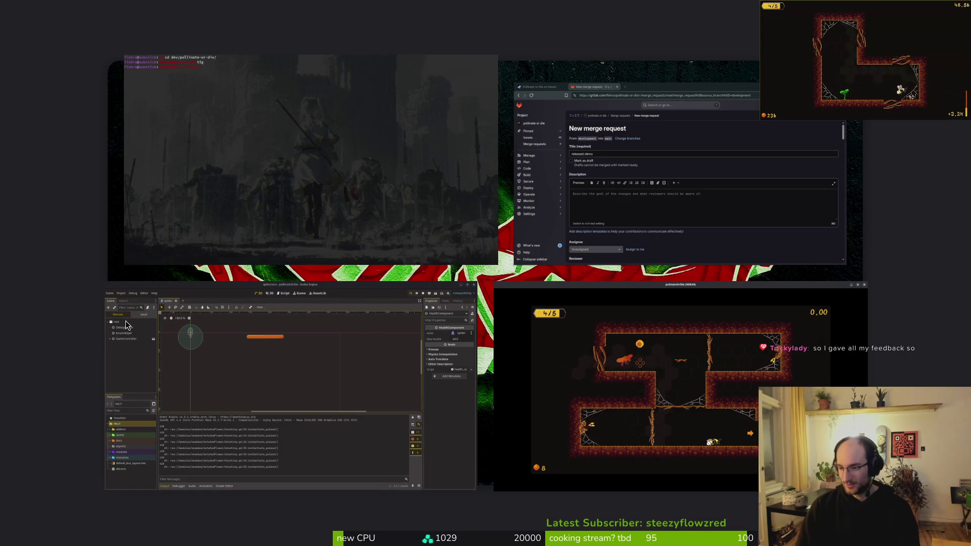
Start Vim from the terminal inside the project folder
key("Escape")
type("vim")
key("Return")
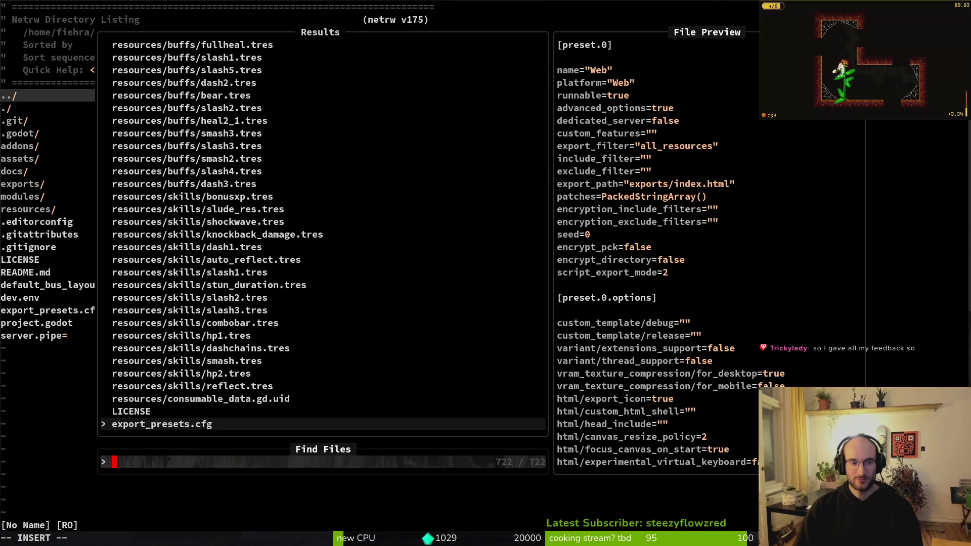
Open gate.gd at open_gate, then discard the unfinished if line and save
type("gate")
key("Return")
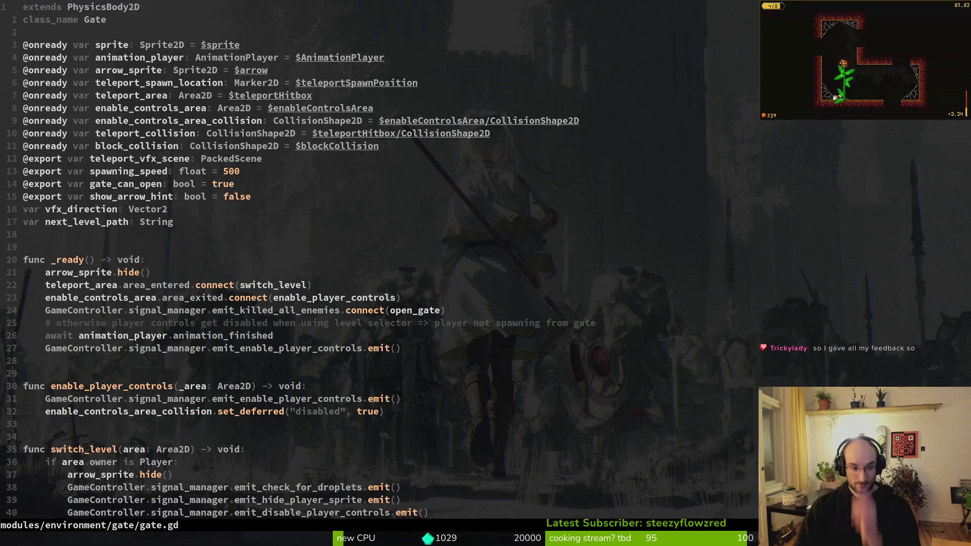
key("ctrl+d")
key("ctrl+d")
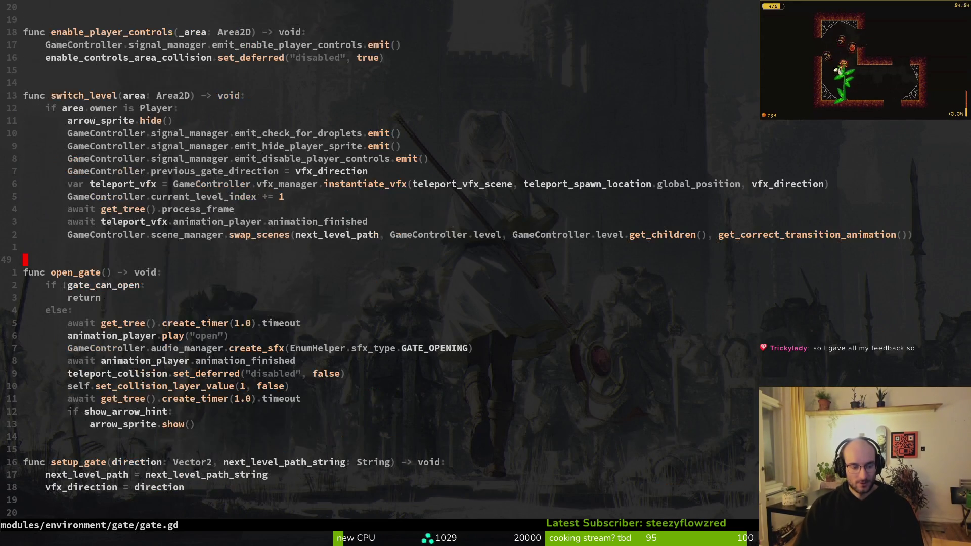
type("joif")
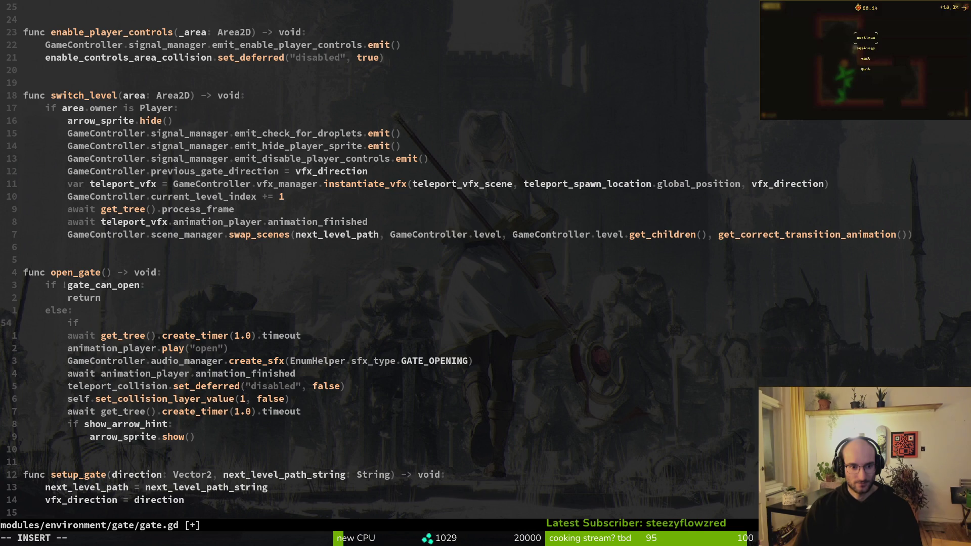
key("Escape")
key("d")
key("d")
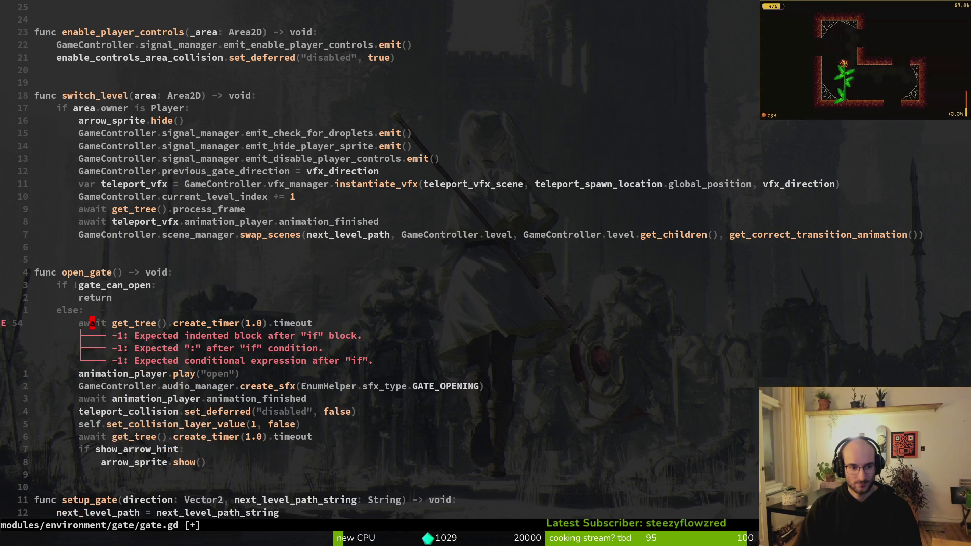
type(":w")
key("Return")
Add an open_with_delay export variable by copying the show_arrow_hint line, and save gate.gd
key("k")
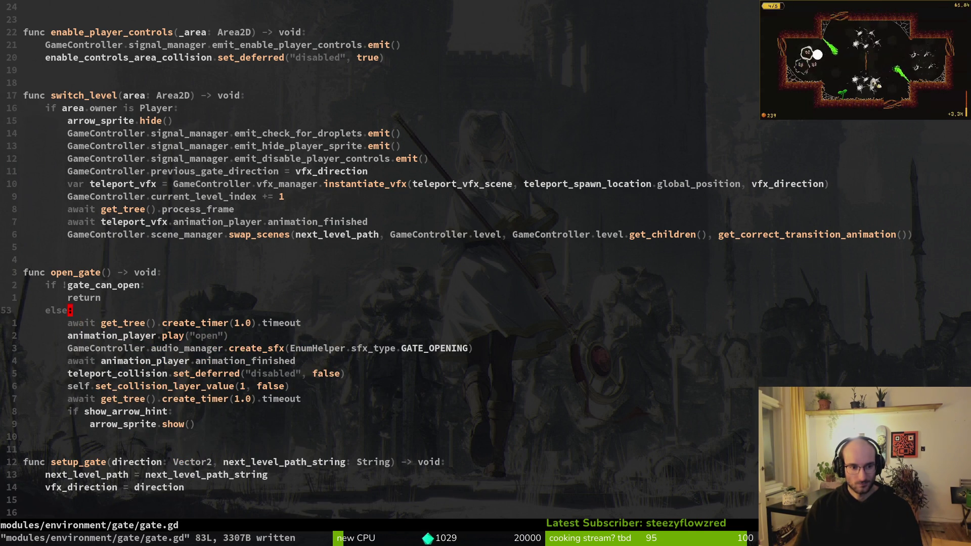
key("ctrl+u")
key("ctrl+u")
key("j")
key("j")
key("j")
key("0")
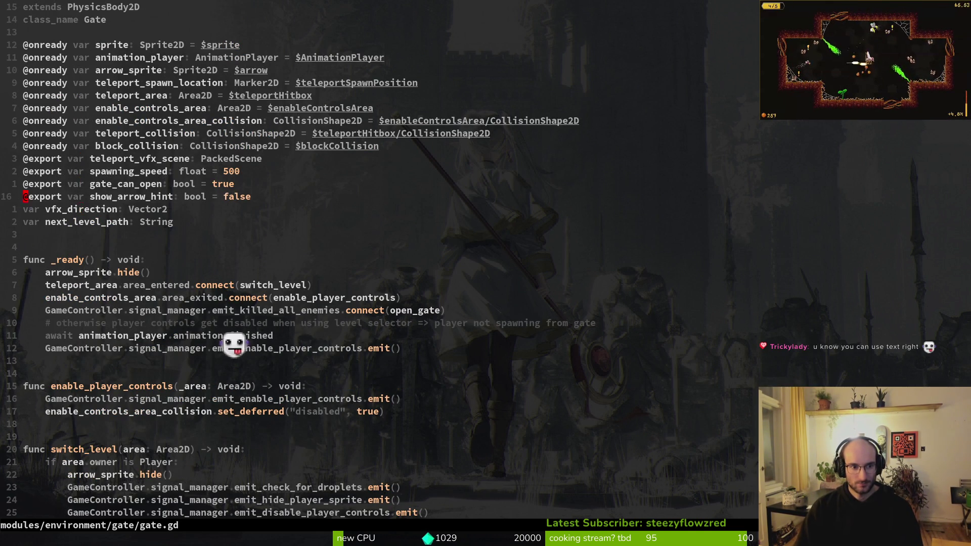
key("y")
key("y")
key("p")
key("w")
key("w")
key("w")
type("ciw")
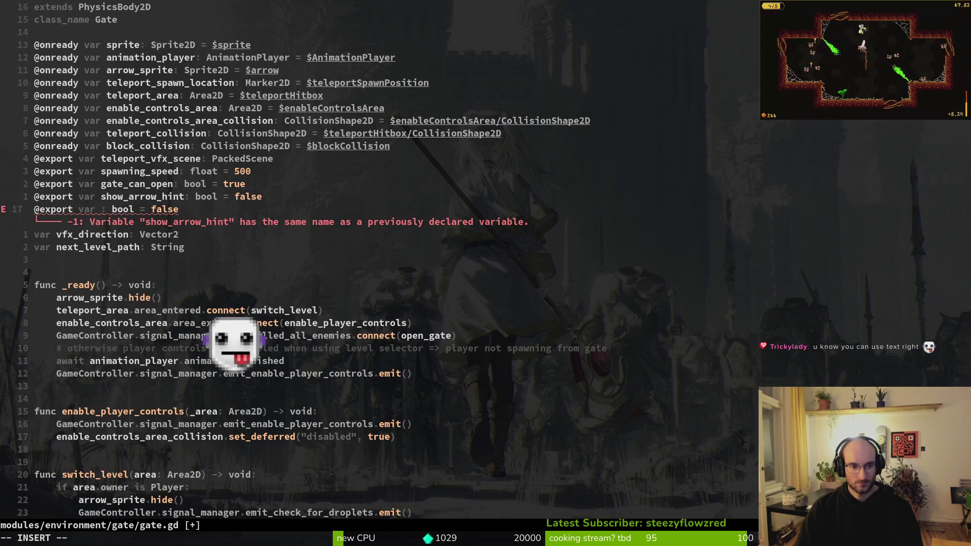
type("de")
type("lay")
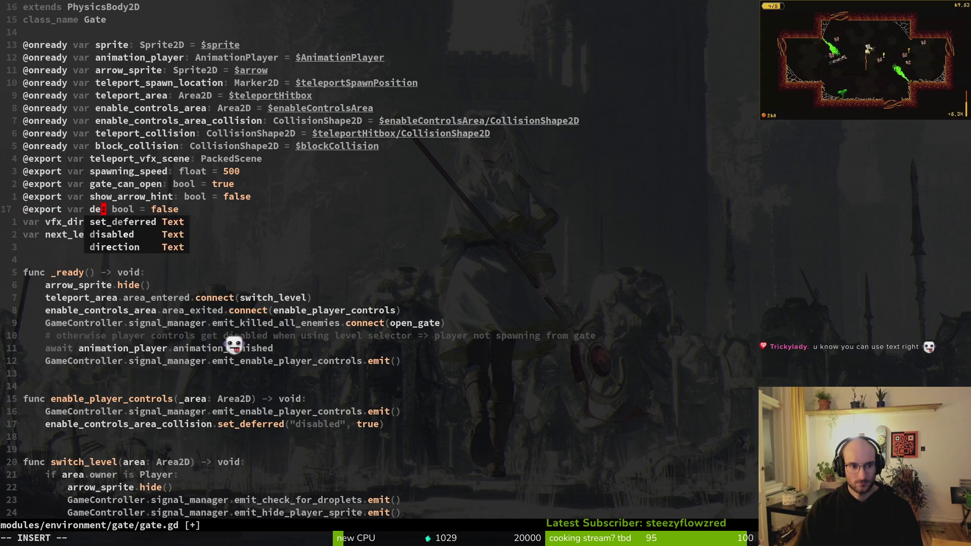
key("BackSpace")
key("BackSpace")
key("BackSpace")
type("open")
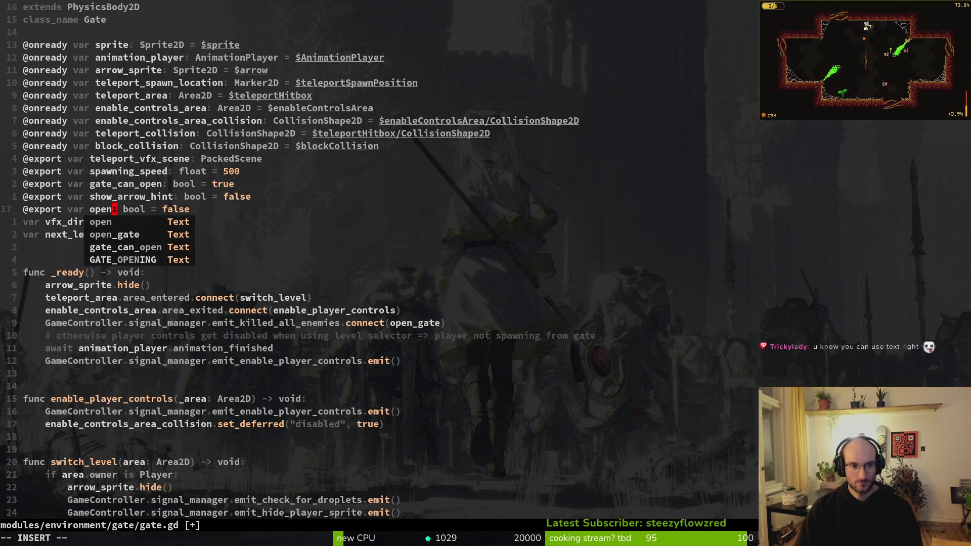
type("_with_delay")
key("Escape")
type(":write")
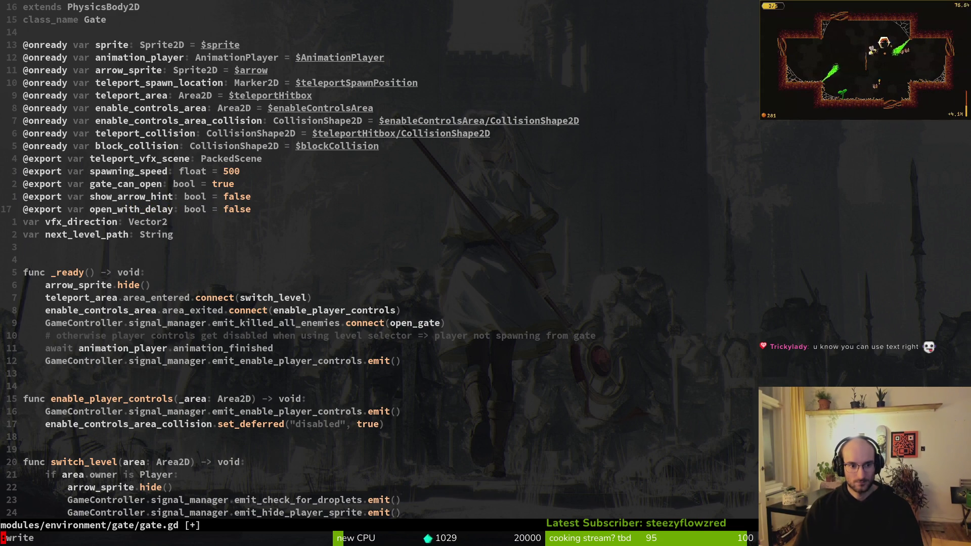
key("Return")
In open_gate, wrap the timer wait in 'if open_with_delay:' and add an else branch
key("ctrl+o")
key("ctrl+d")
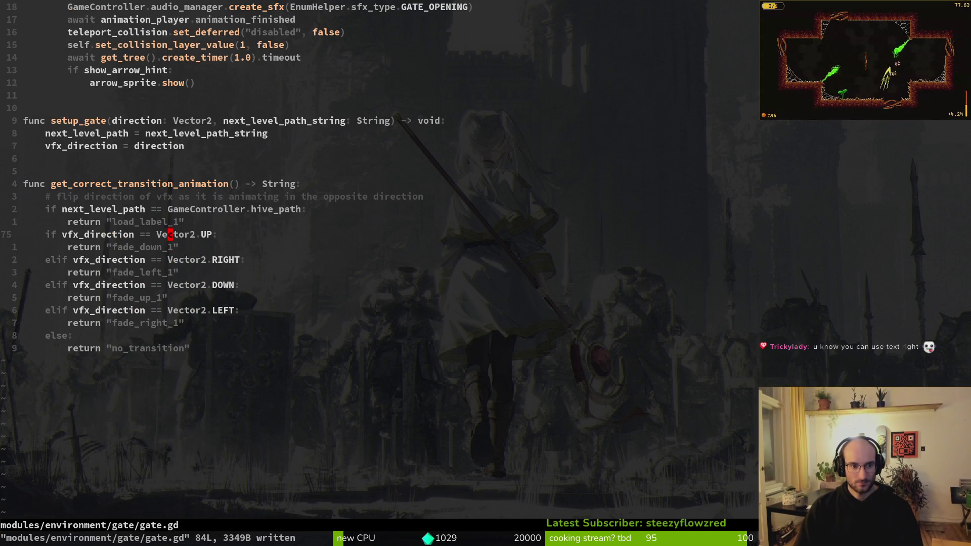
key("ctrl+u")
key("k")
key("k")
key("k")
key("j")
key("O")
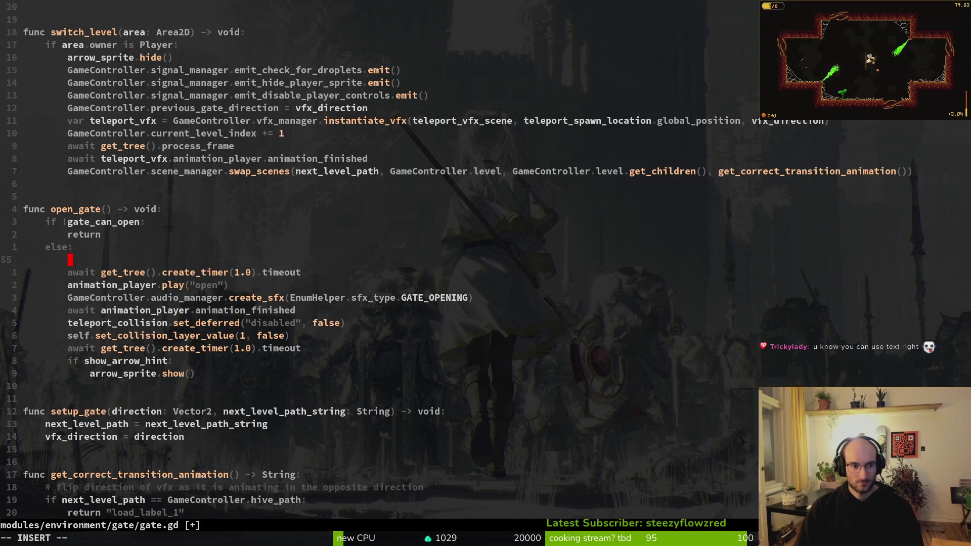
type("f")
key("BackSpace")
type("if open")
key("Tab")
key("Tab")
type(":")
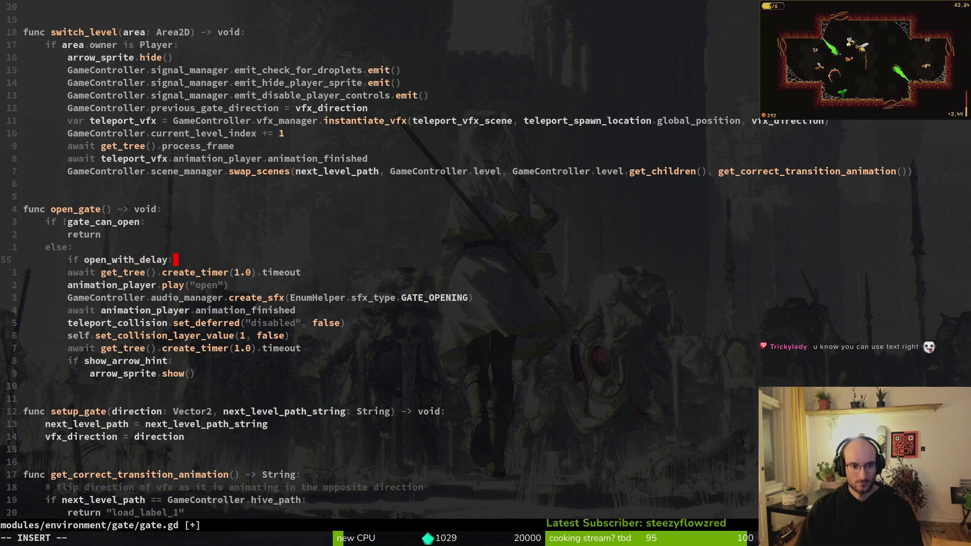
key("Escape")
key("j")
key("greater")
key("greater")
type("oe")
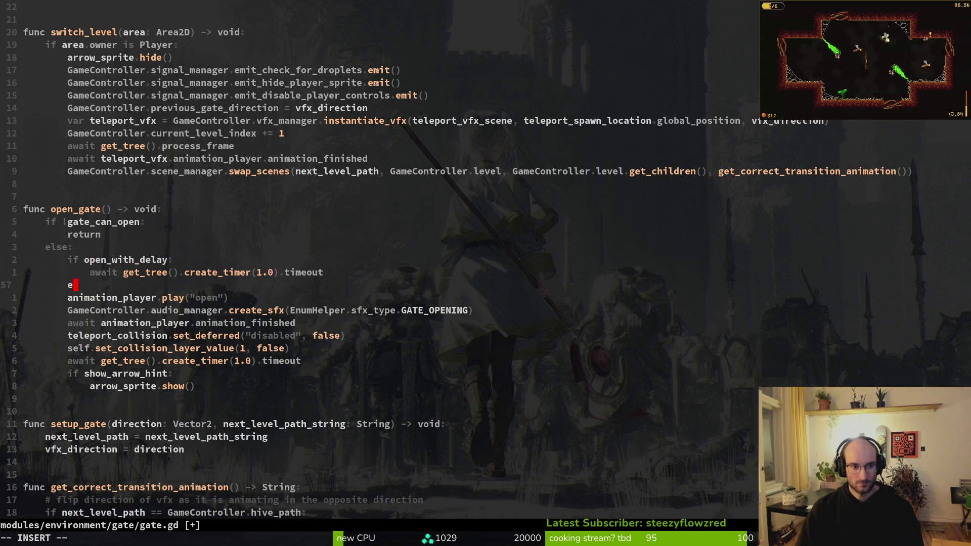
key("Escape")
Indent the gate-opening lines under else and save gate.gd
key("j")
key("V")
key("j")
key("j")
key("j")
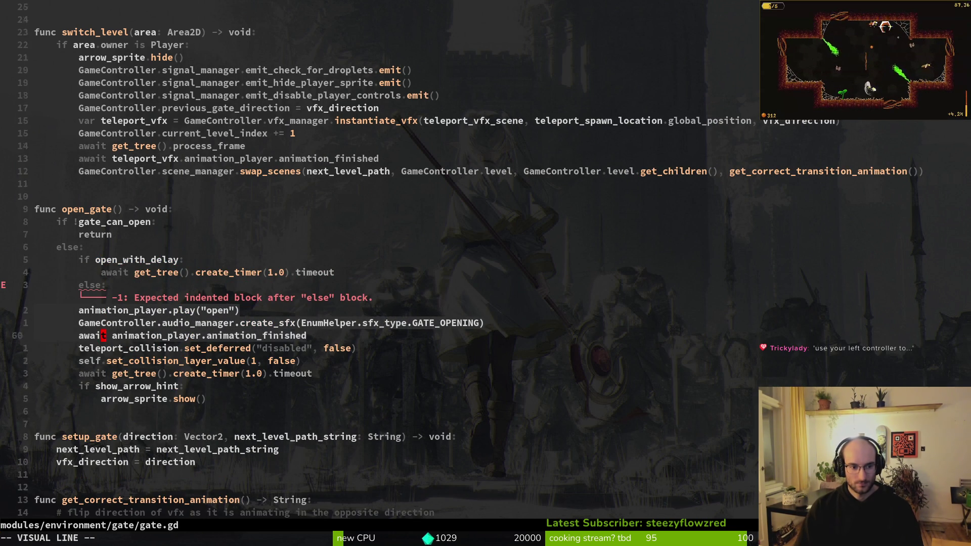
key("j")
key("j")
key("greater")
type(":write")
key("Return")
key("alt+Tab")
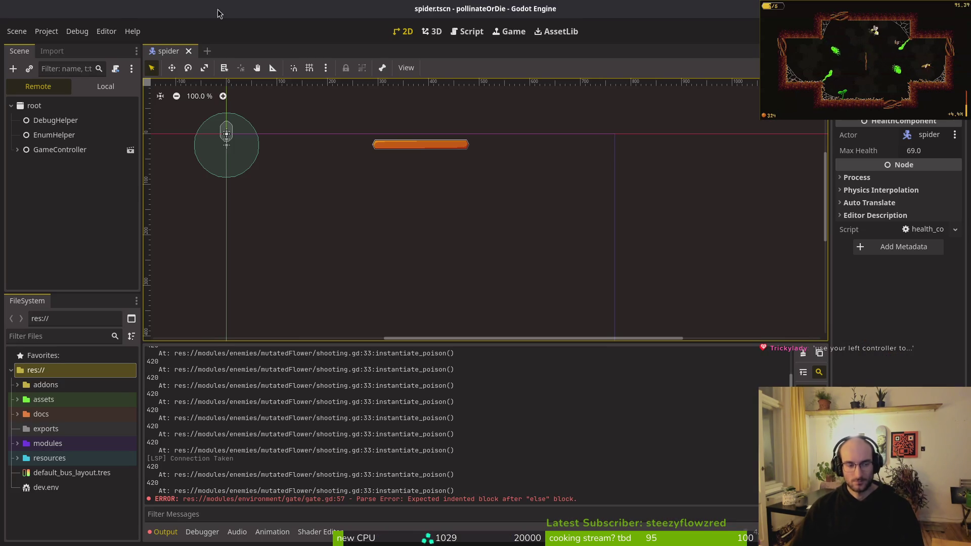
Change gate.gd's open_with_delay default from false to true and save
key("alt+shift+o")
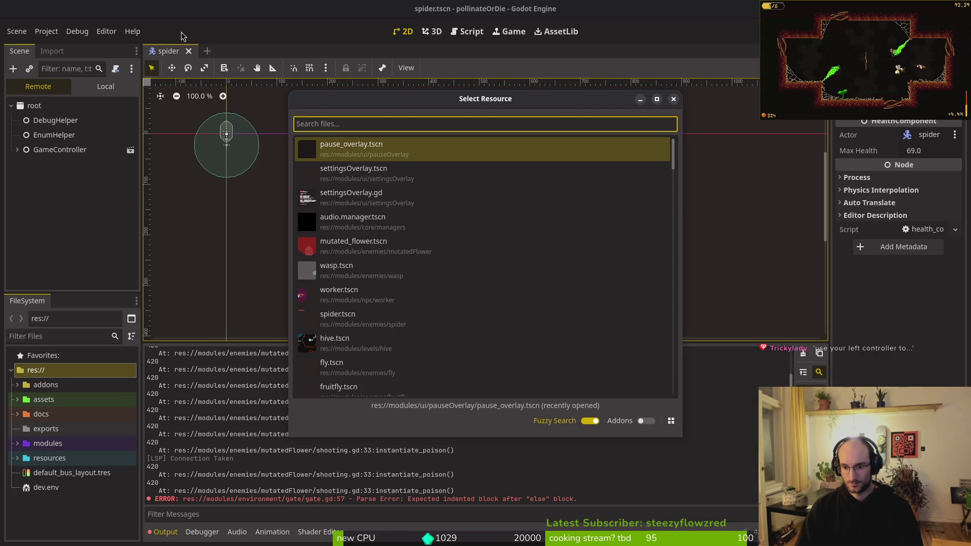
key("alt+Tab")
key("Tab")
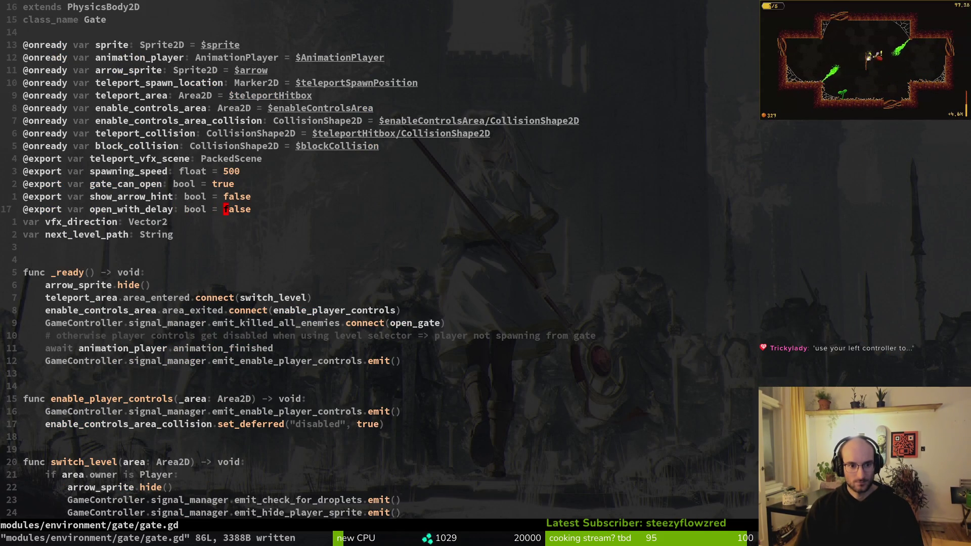
type("ciwtrue")
key("Escape")
type(":w")
key("Return")
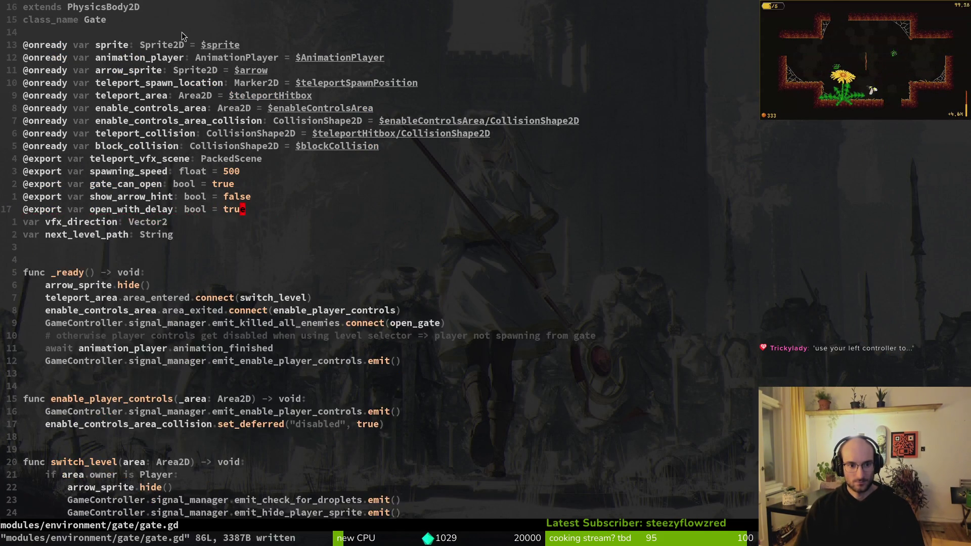
Open tutorial_1.tscn in Godot and clear the output log
key("alt+Tab")
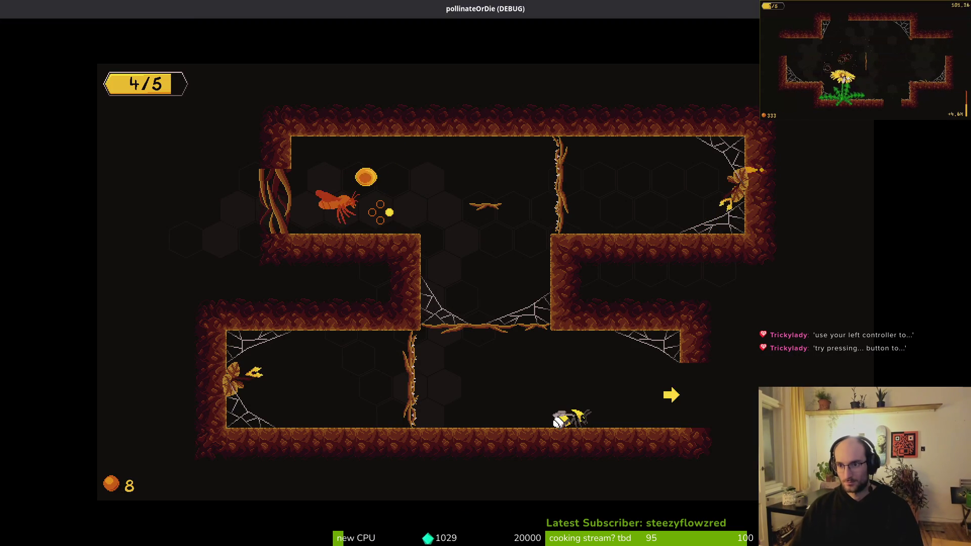
key("alt+Tab")
key("alt+Tab")
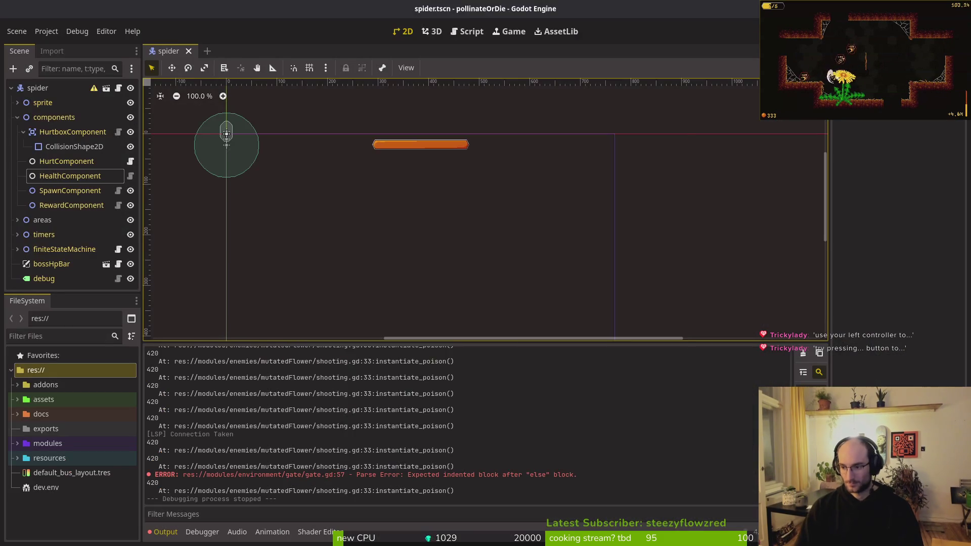
type("tut1")
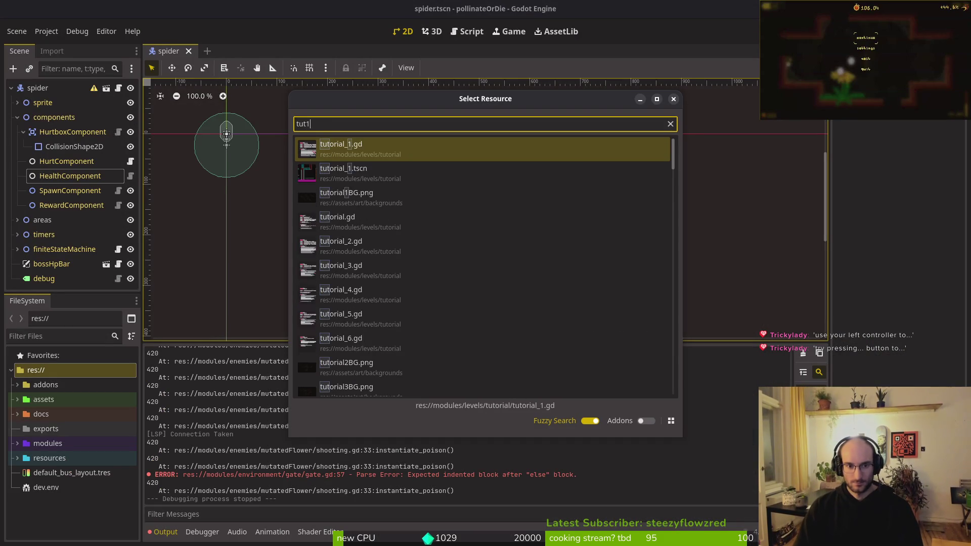
key("Return")
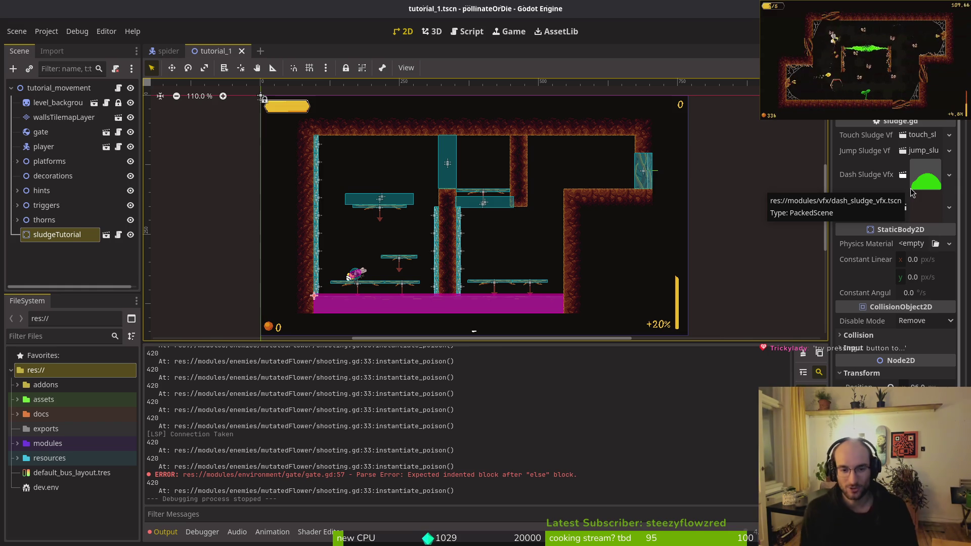
left_click(803, 354)
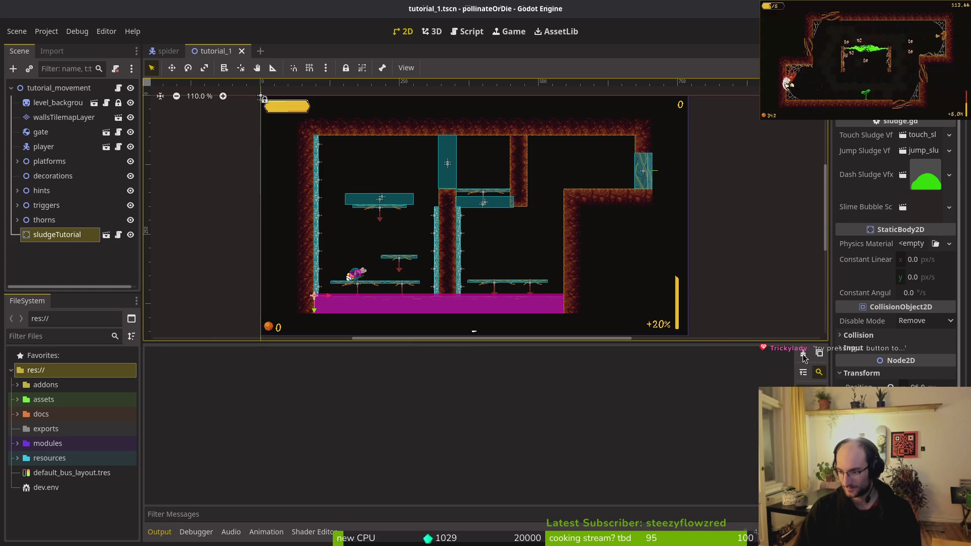
key("alt+Tab")
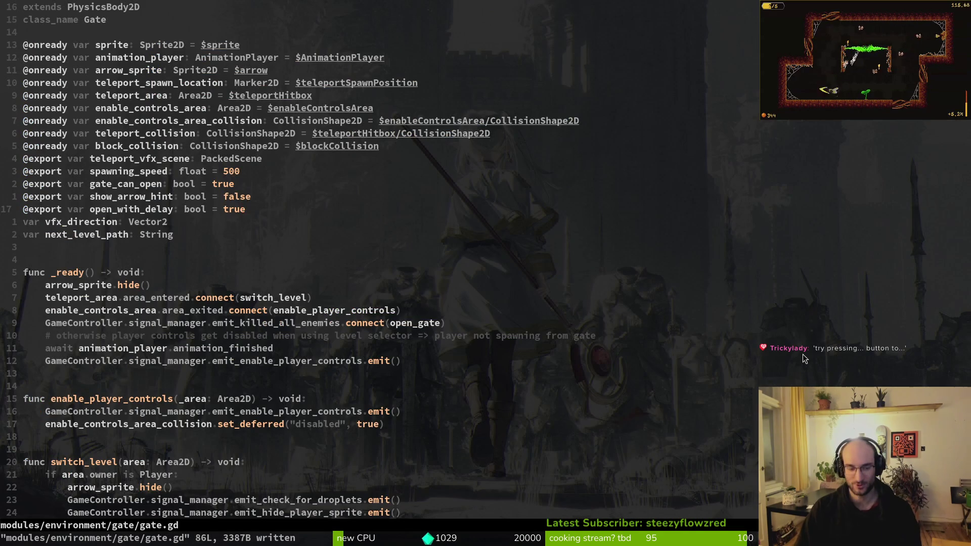
Grep the project for 'print', open shooting.gd at print_debug, delete that line and save
key("space")
key("f")
key("f")
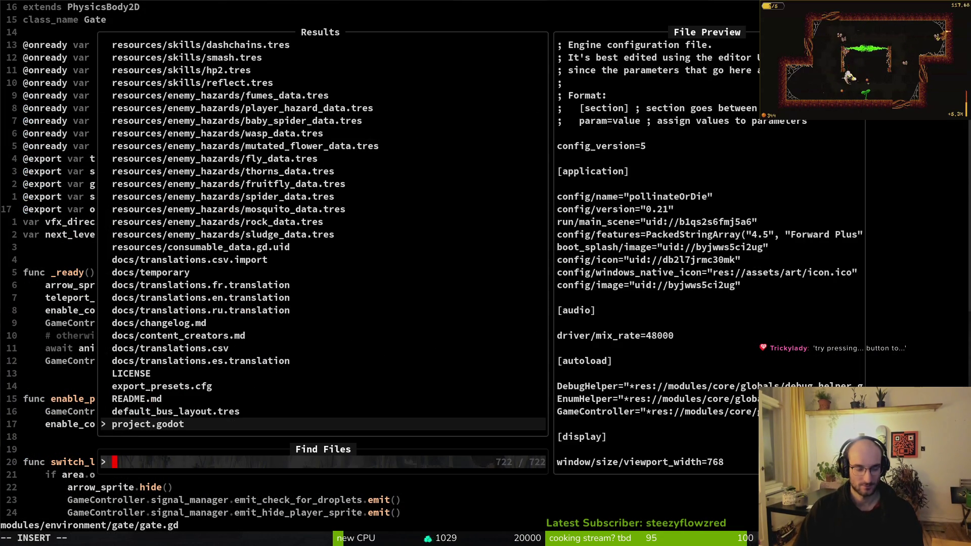
key("Escape")
key("space")
type("fwprint")
key("Return")
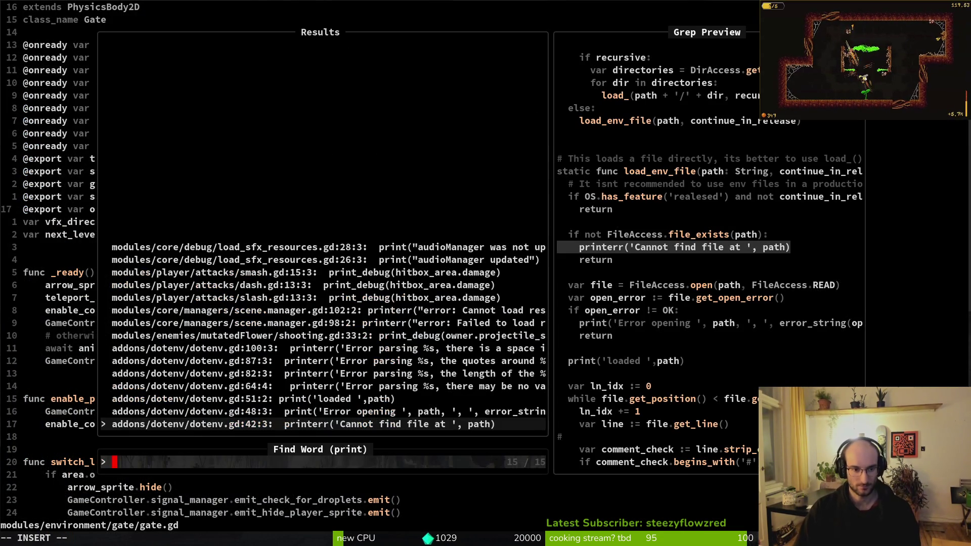
key("Down")
key("Down")
key("Down")
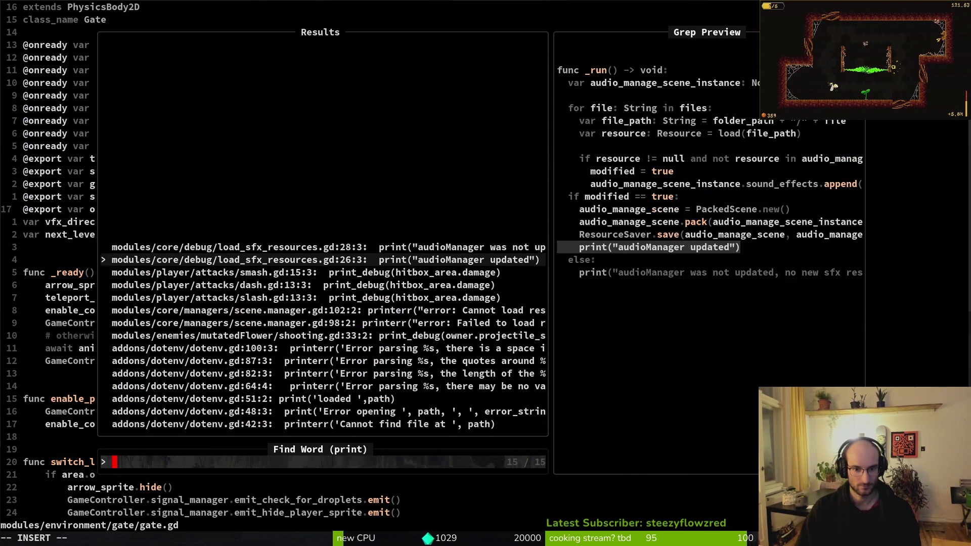
key("Return")
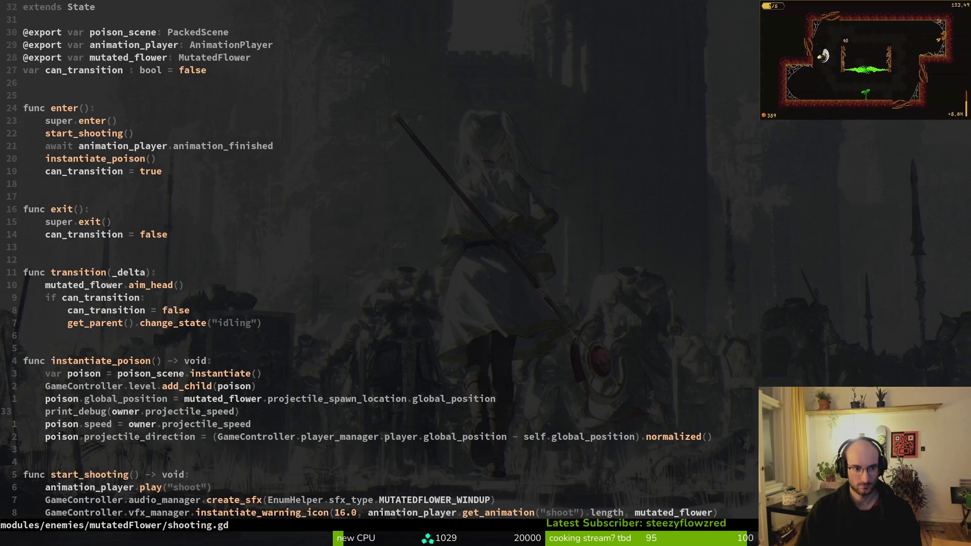
key("d")
key("d")
type(":w")
key("Return")
Search again for remaining print calls, then save shooting.gd
key("space")
type("psprint")
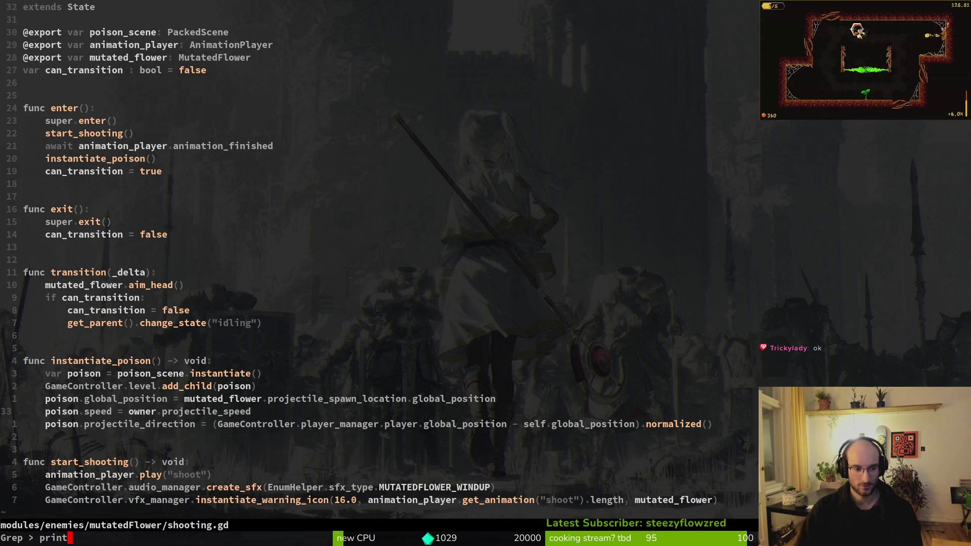
key("Return")
key("Down")
key("Down")
key("Down")
key("Down")
key("Down")
key("Down")
key("Escape")
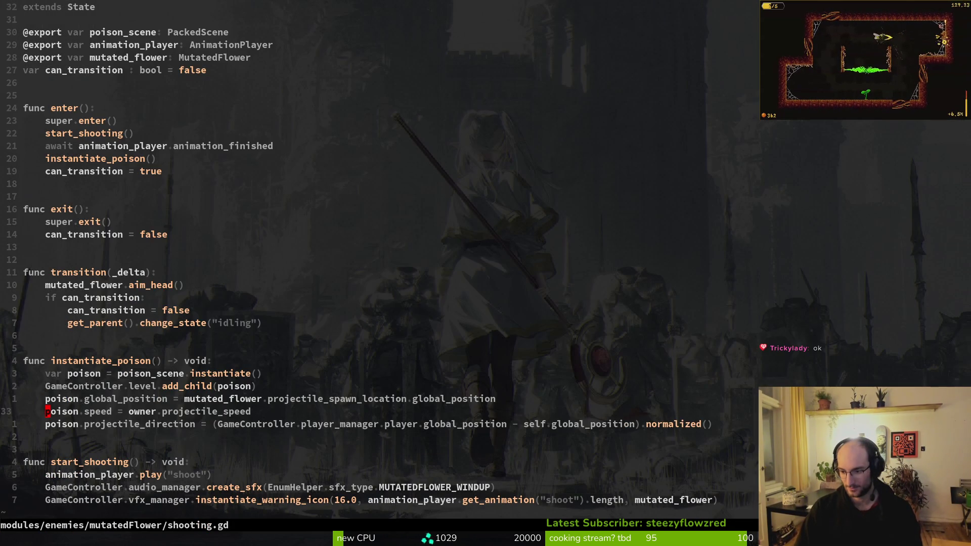
type(":w")
key("Return")
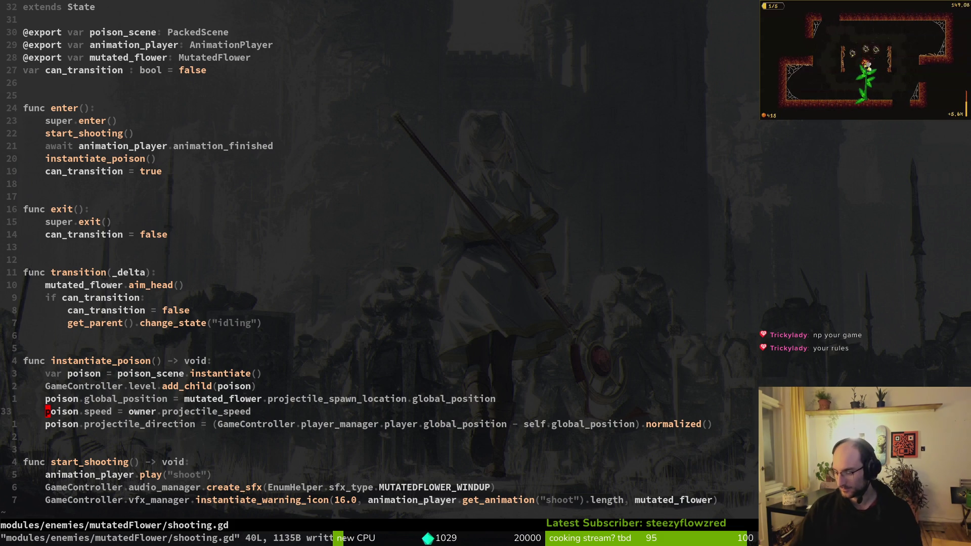
Quit Vim with :wq and launch tig on its working-tree status view
left_click(142, 297)
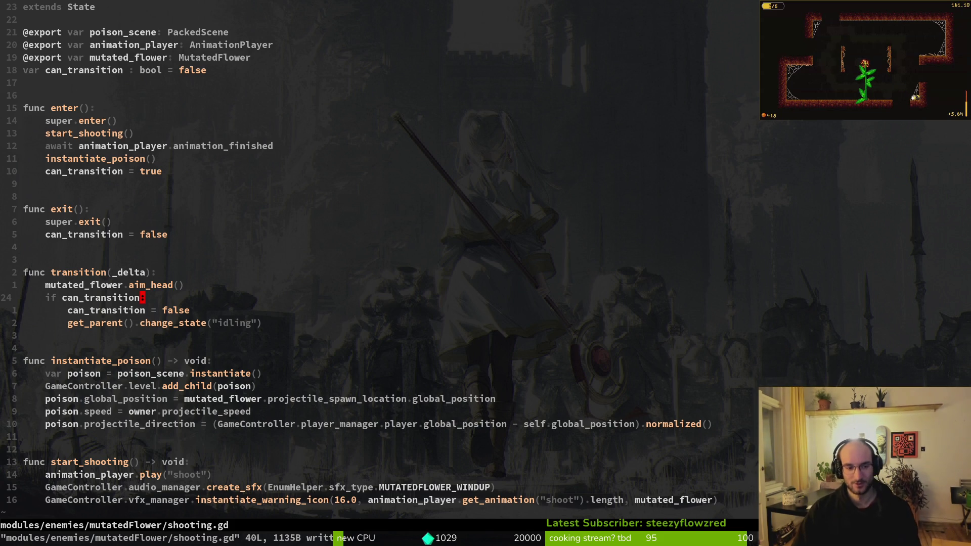
type(":wq")
key("Return")
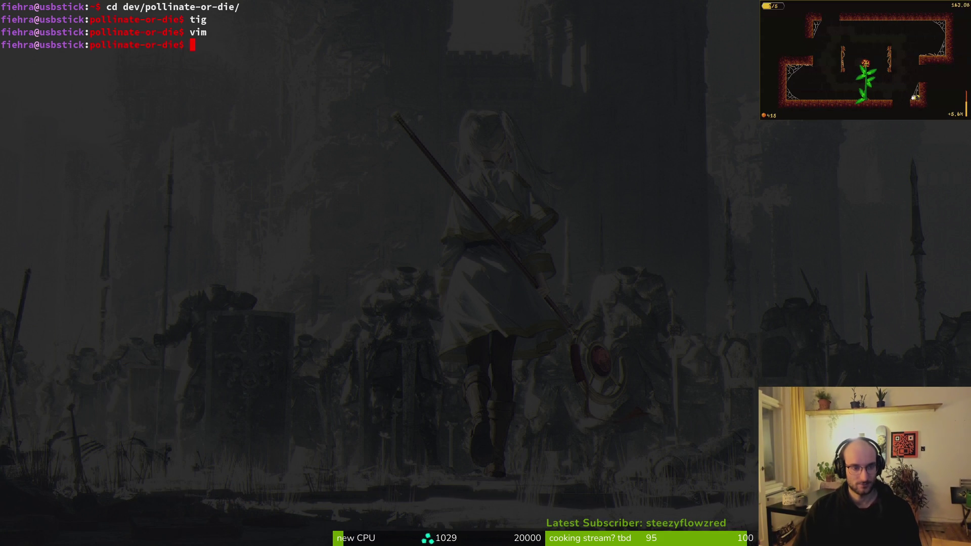
type("tig")
key("Return")
key("Down")
Review the shooting.gd diff, stage shooting.gd and gate.gd, quit tig, and bring up GitLab
key("s")
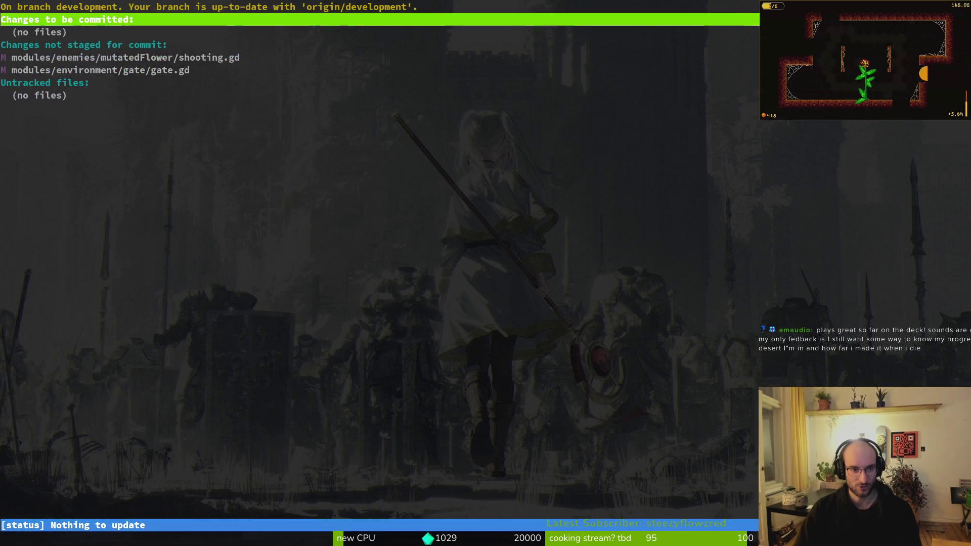
key("Down")
key("Down")
key("Down")
key("Down")
key("Up")
key("Return")
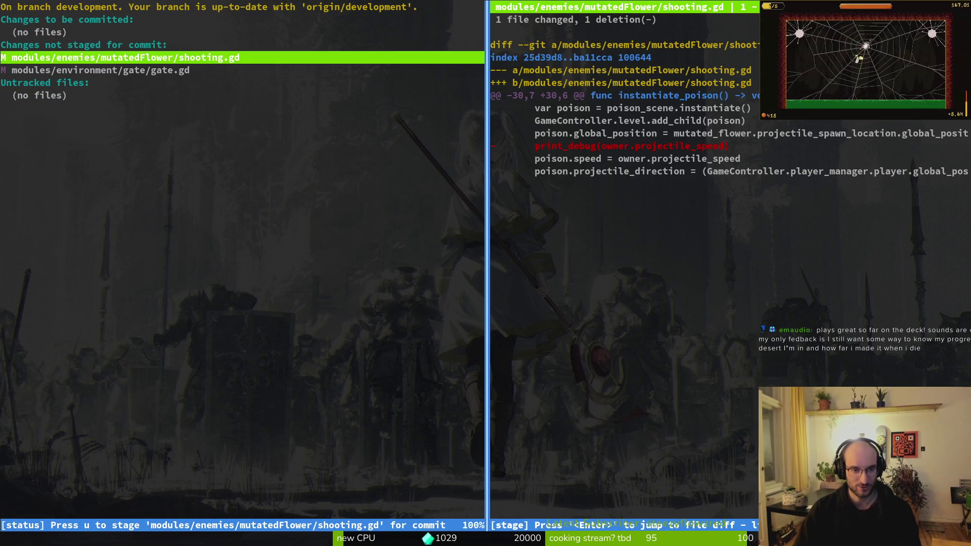
key("u")
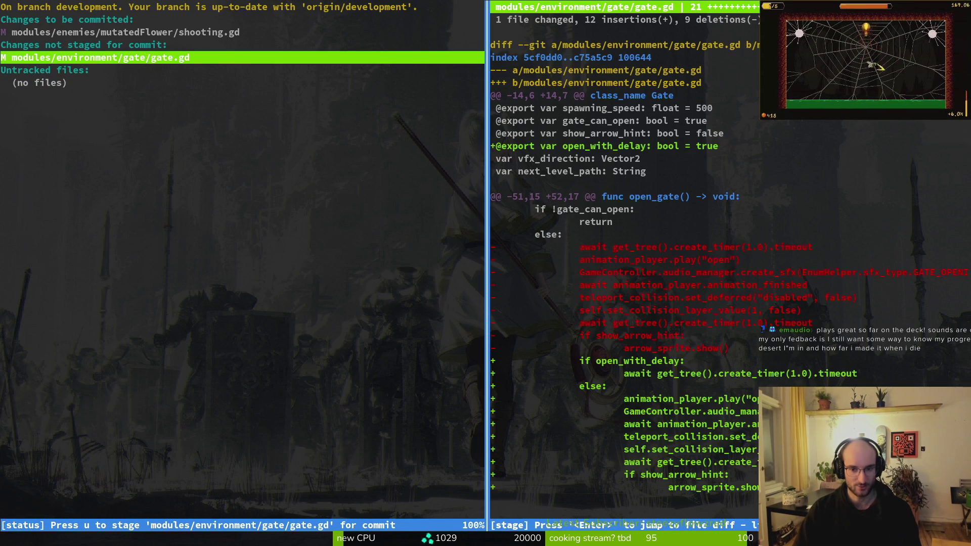
key("u")
key("Q")
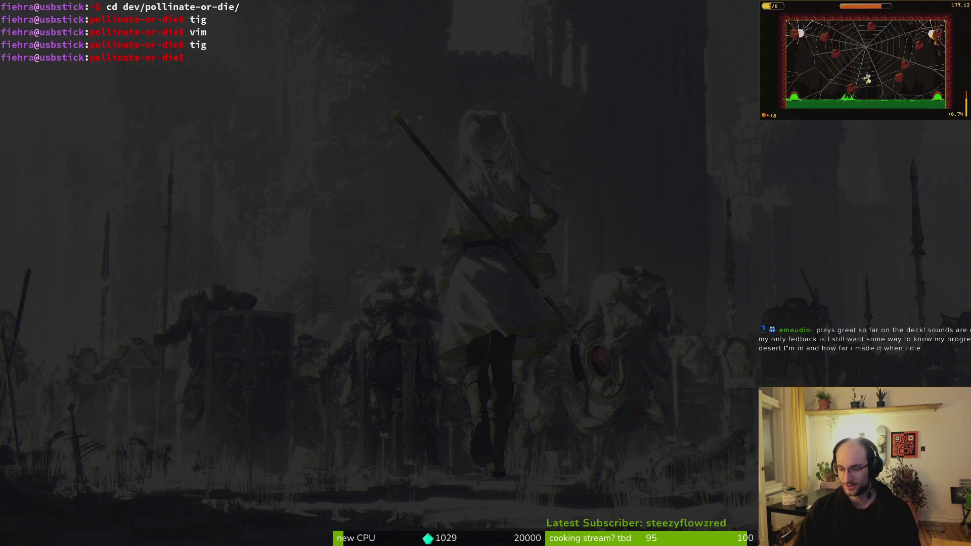
key("alt+Tab")
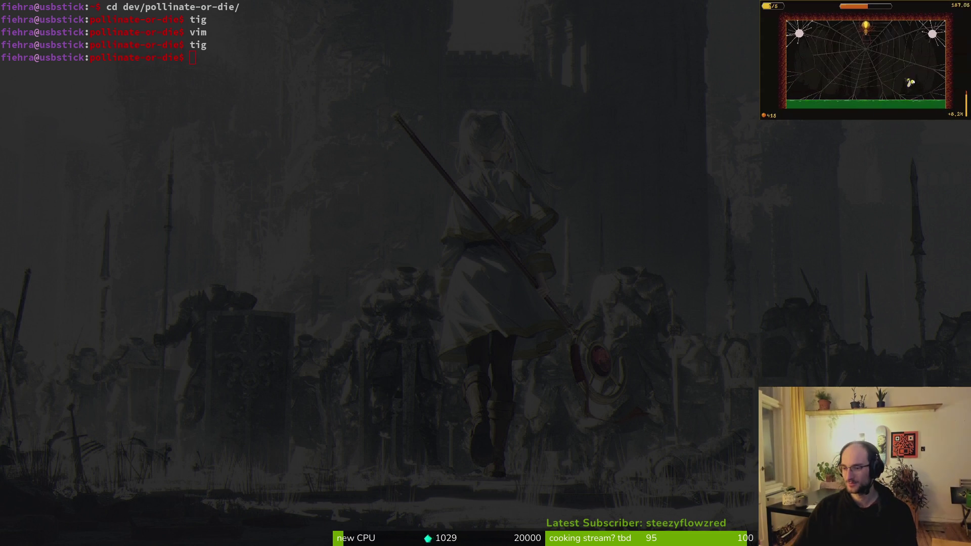
key("super+b")
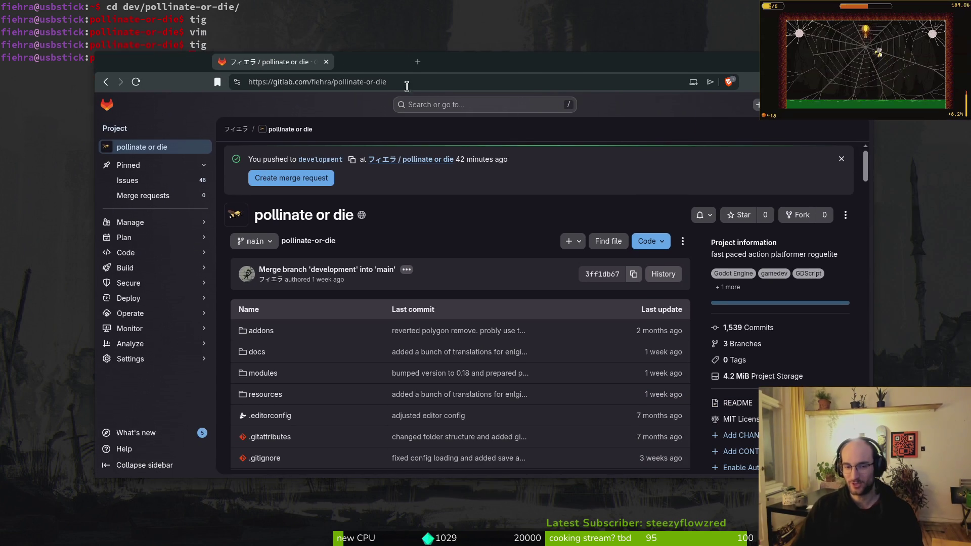
Start a new issue from the Issues list titled 'make level progress clear'
left_click(154, 188)
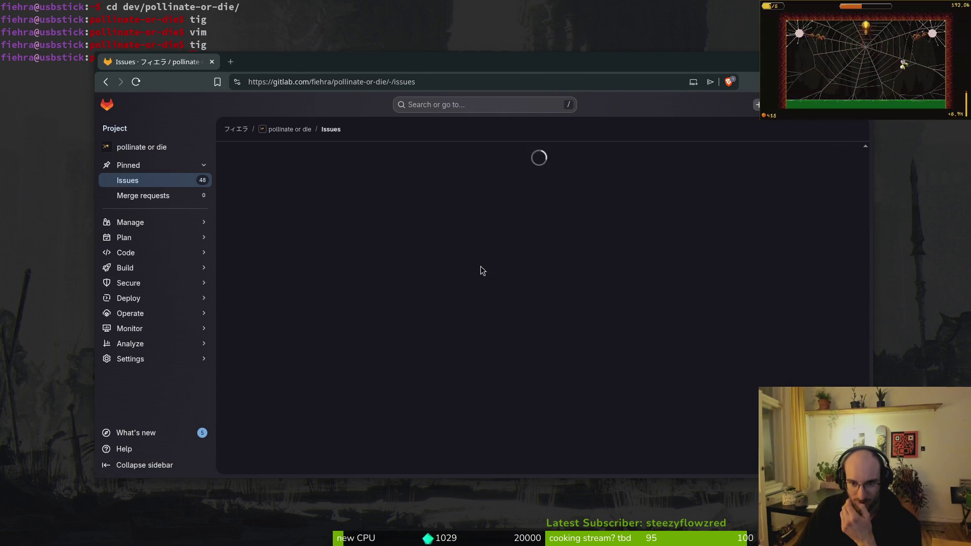
left_click(827, 157)
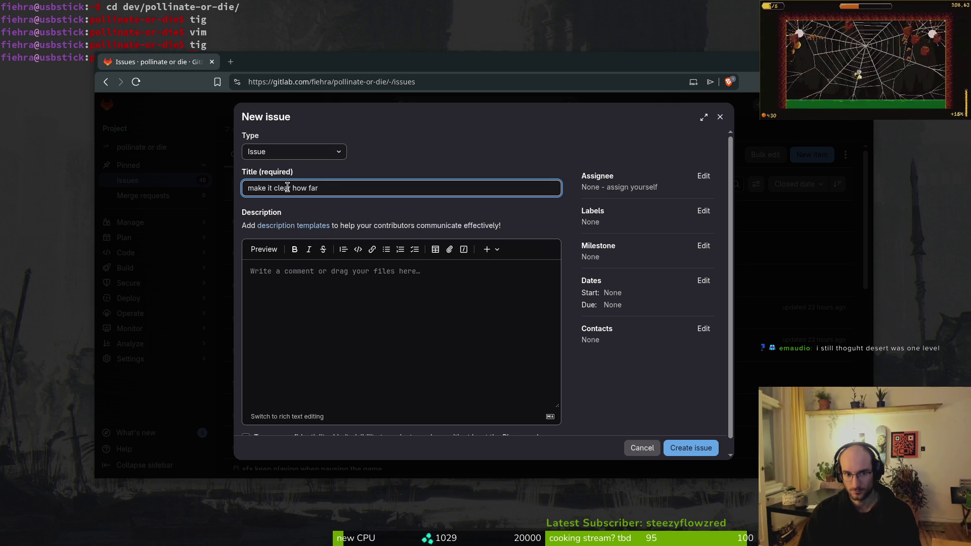
key("ctrl+a")
type("make level")
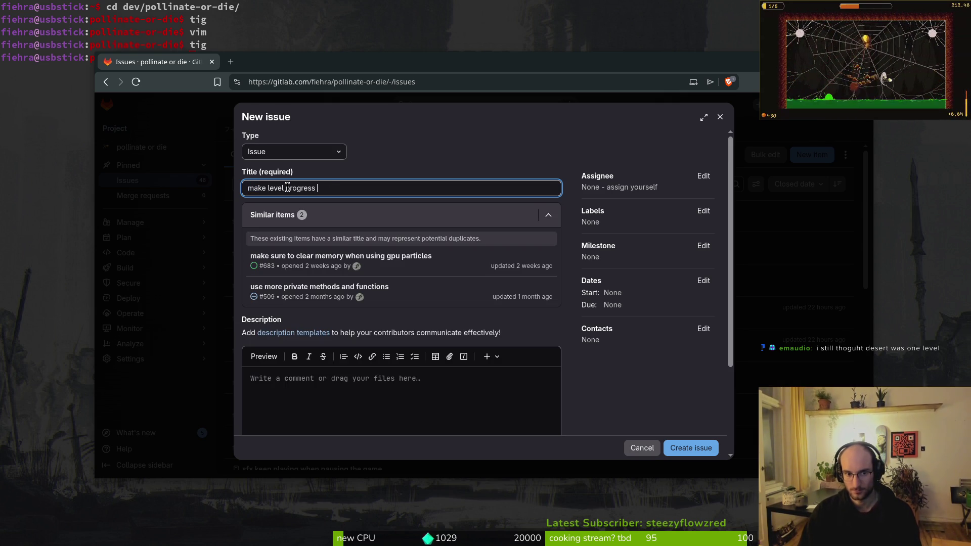
Apply the feature and infrastructure labels and create the issue
left_click(703, 211)
left_click(642, 340)
left_click(641, 325)
left_click(673, 435)
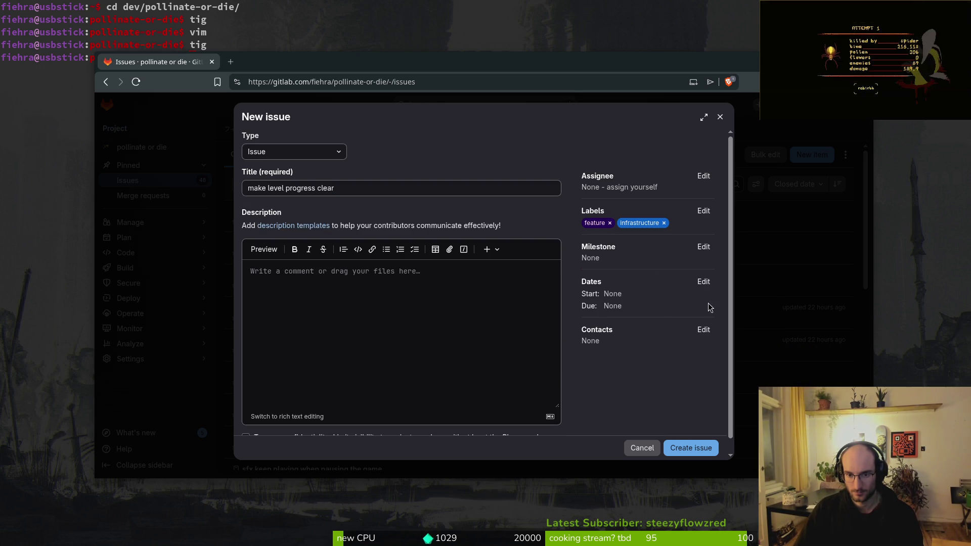
left_click(698, 448)
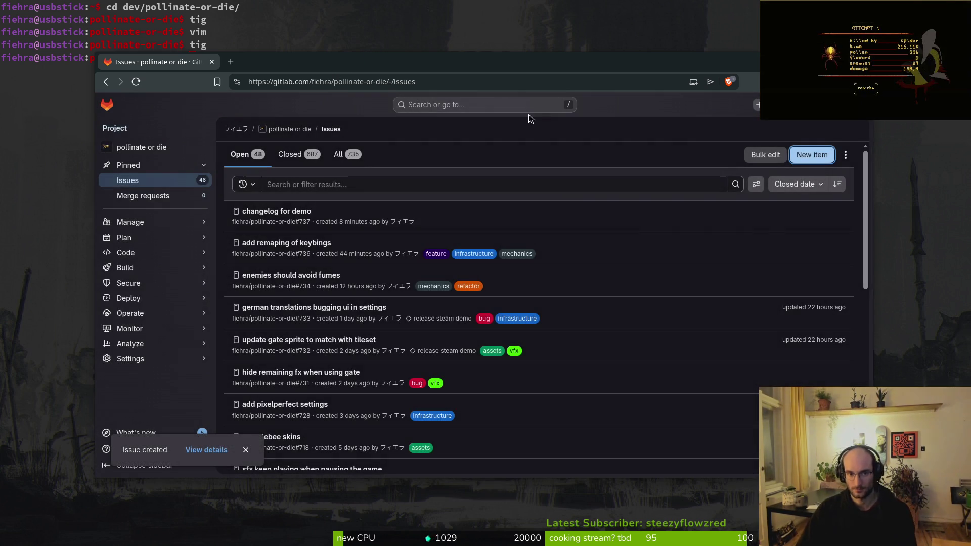
Start a 'revamp smash tutorial' issue describing small quests with 0/3-style progress
left_click(811, 155)
left_click(287, 190)
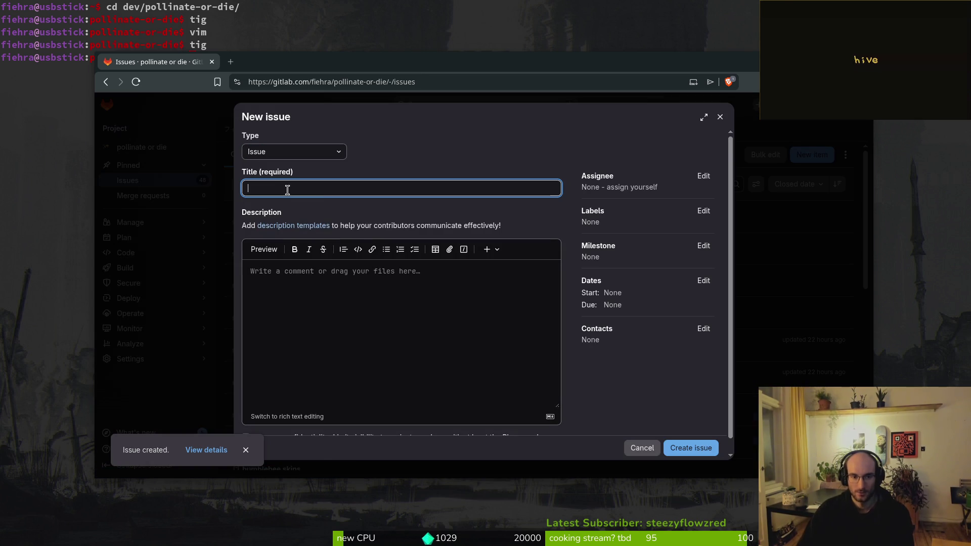
type("revamp smas")
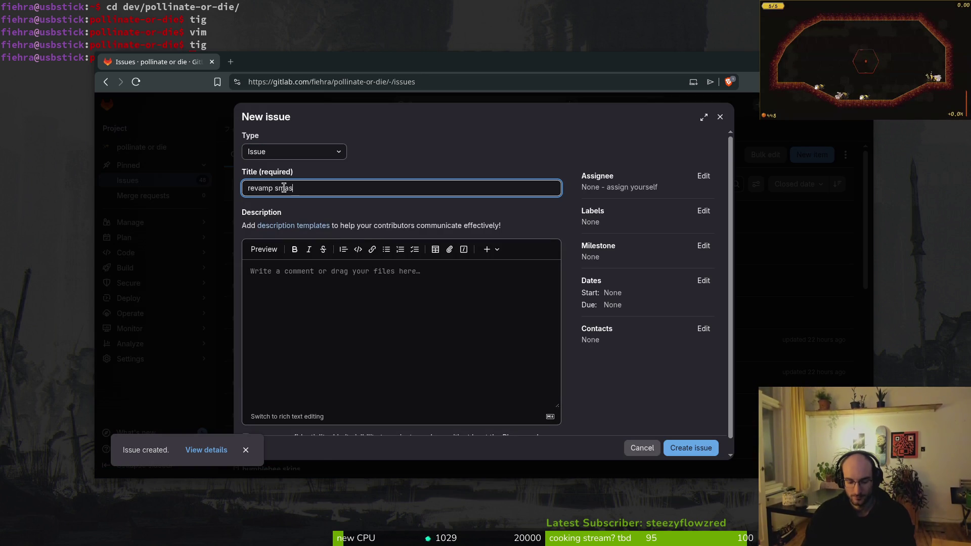
type("h tutorial")
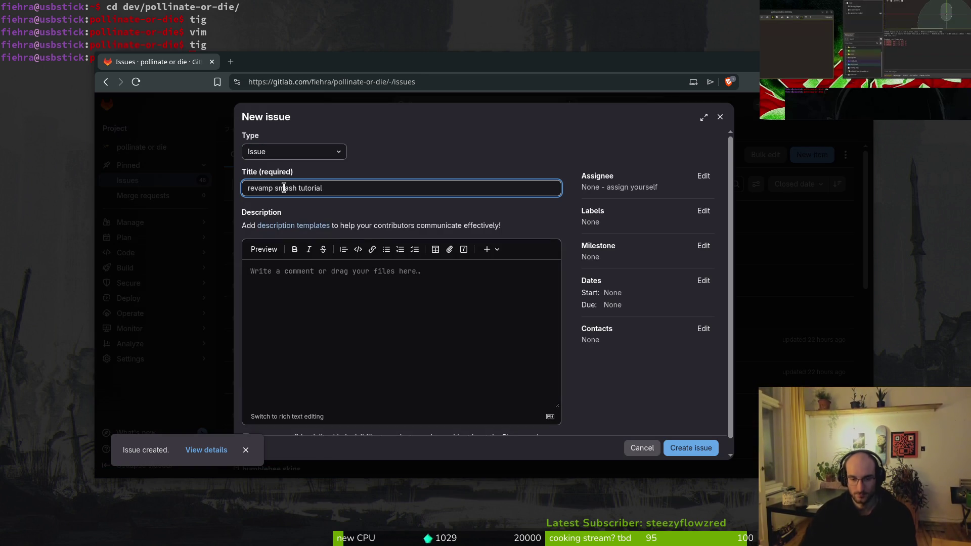
left_click(341, 303)
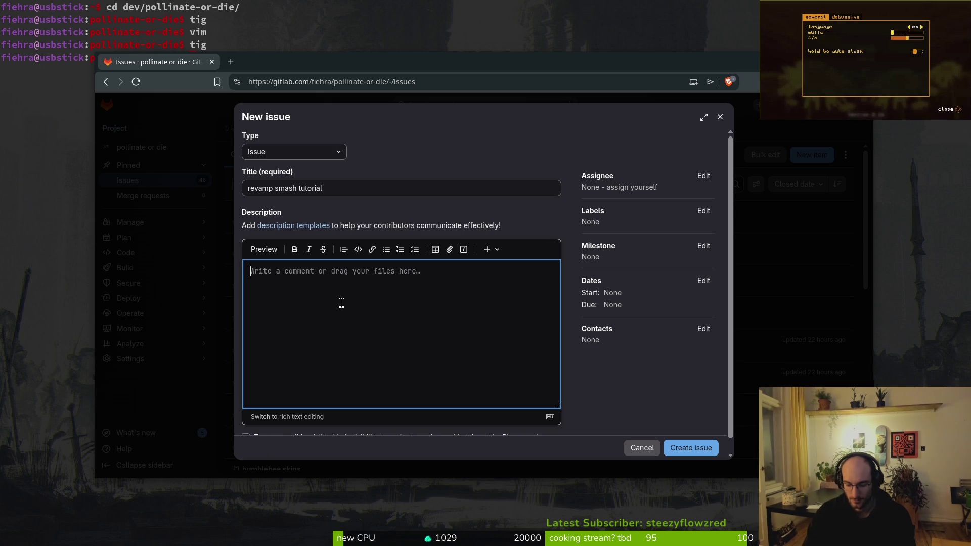
type("imp")
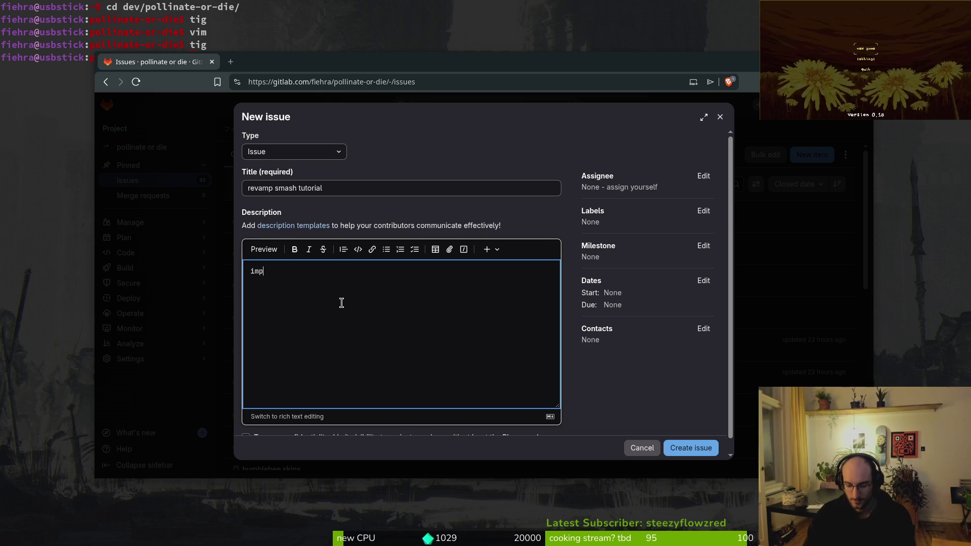
type("lement small sid")
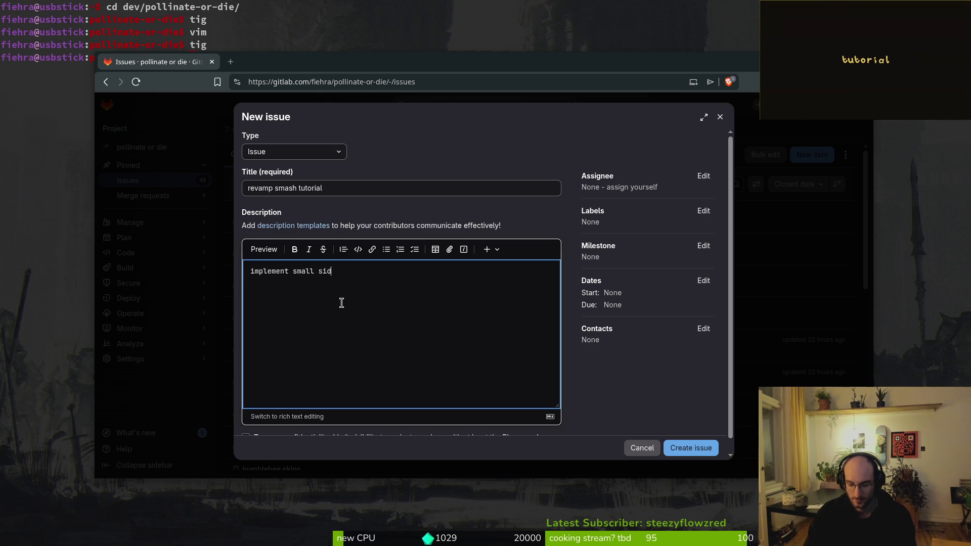
key("BackSpace")
key("BackSpace")
key("BackSpace")
type("quests   ")
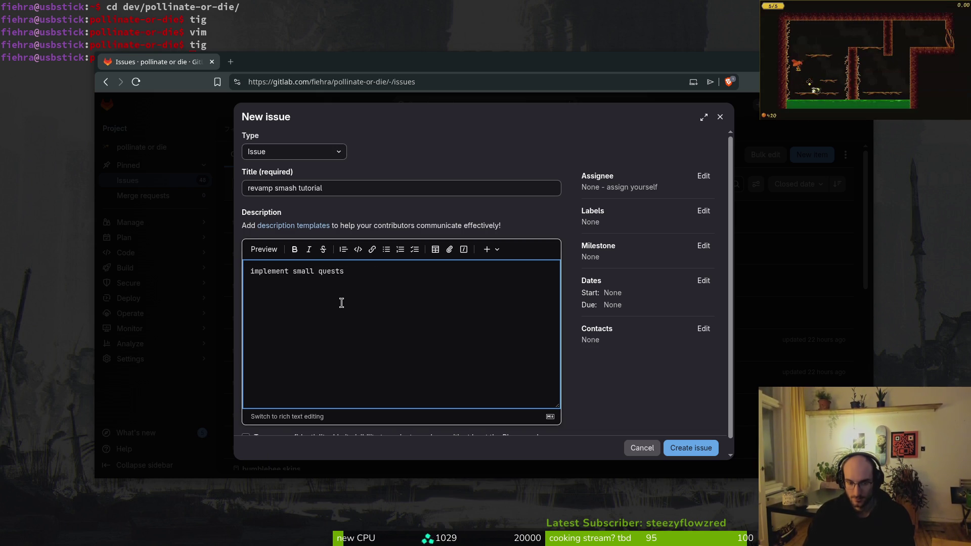
type("refelct 0/3 etc")
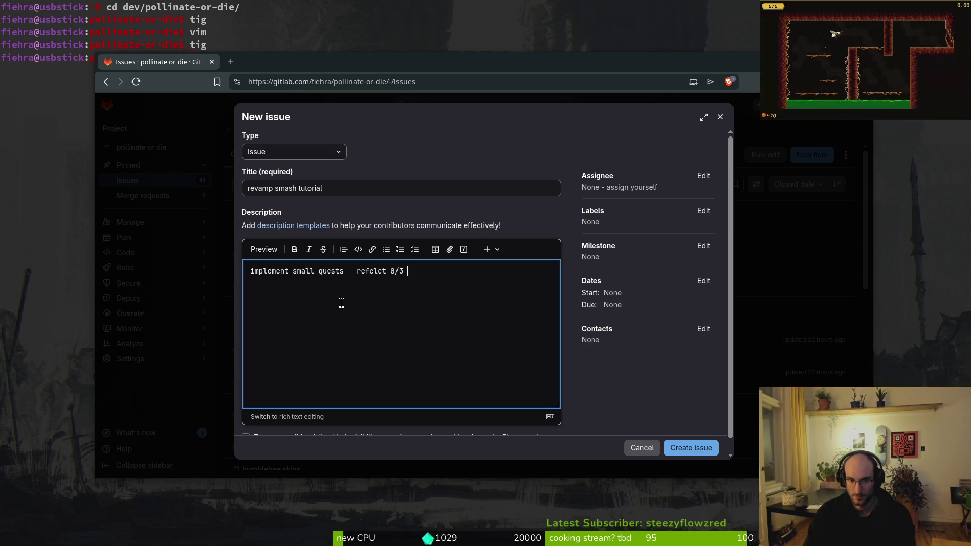
Label it infrastructure, create the issue, and close the browser window
left_click(703, 211)
left_click(688, 339)
left_click(693, 447)
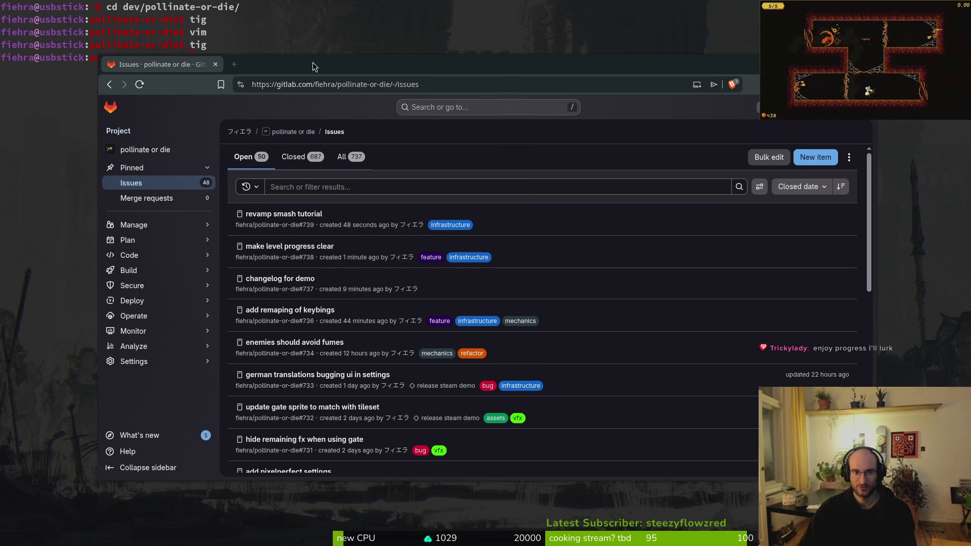
left_click(234, 76)
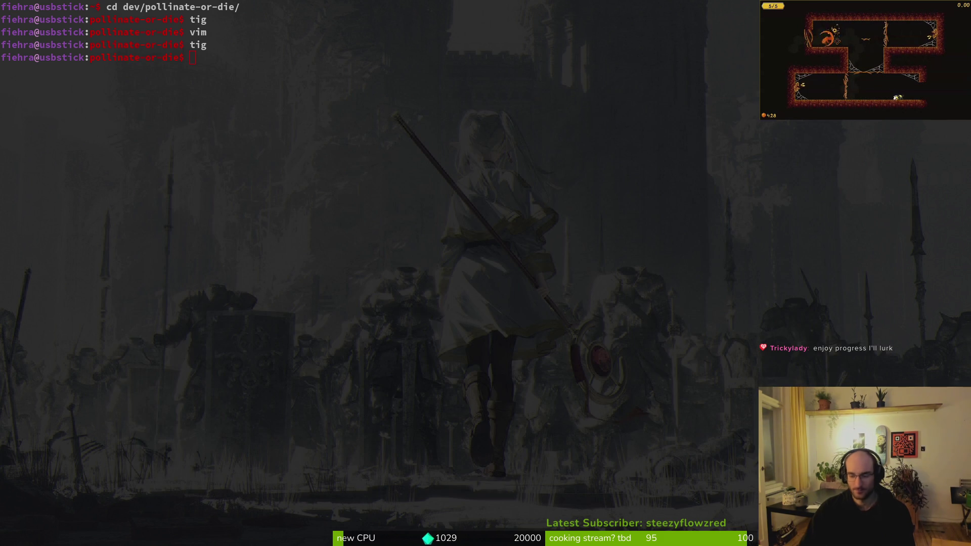
Back in Godot, turn off Open With Delay on the gate in tutorial_1
key("alt+Tab")
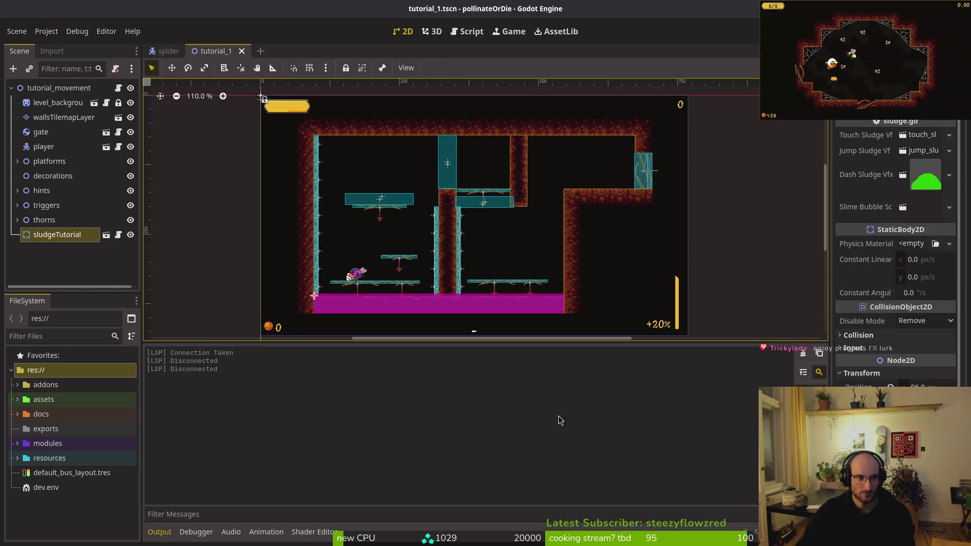
left_click(40, 132)
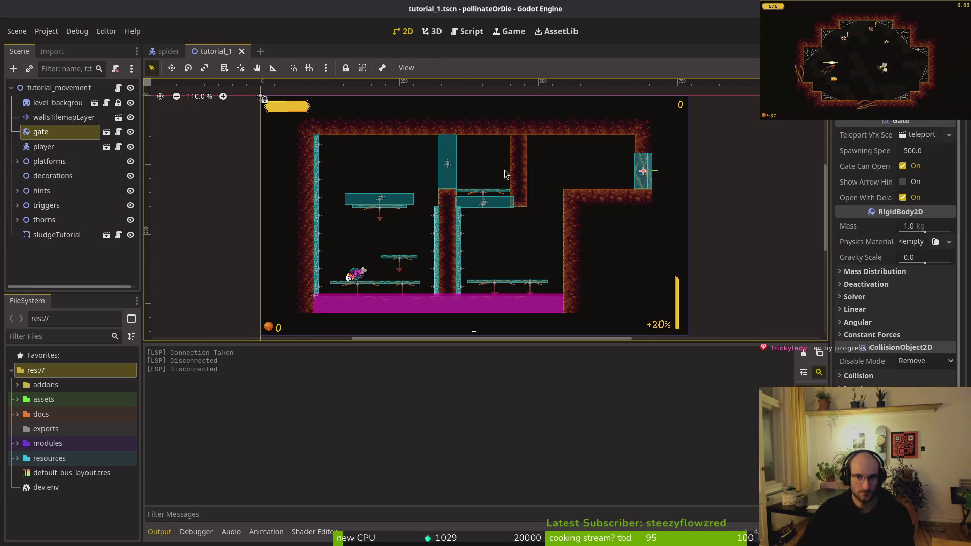
left_click(903, 197)
Open tutorial_2.tscn and disable its gate's Open With Delay
key("shift+alt+o")
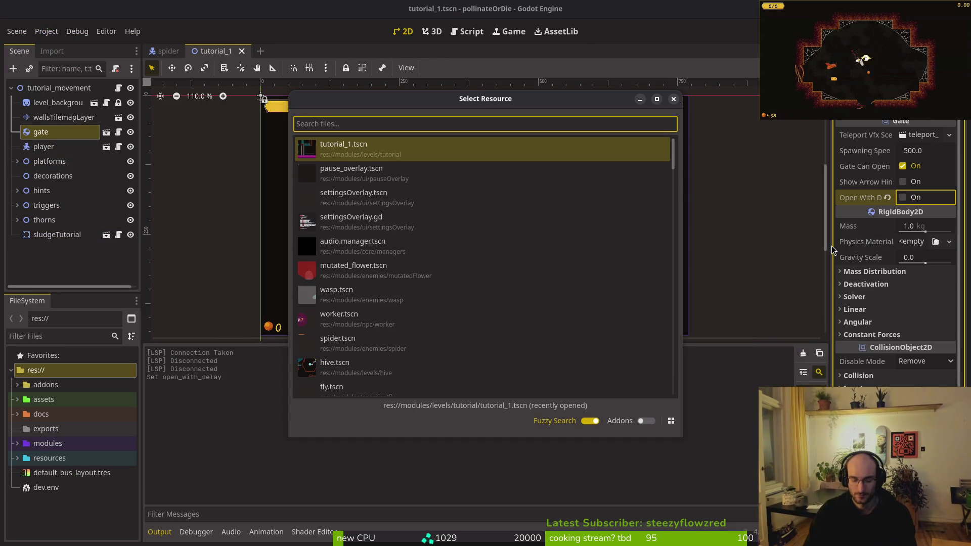
type("tut2ts")
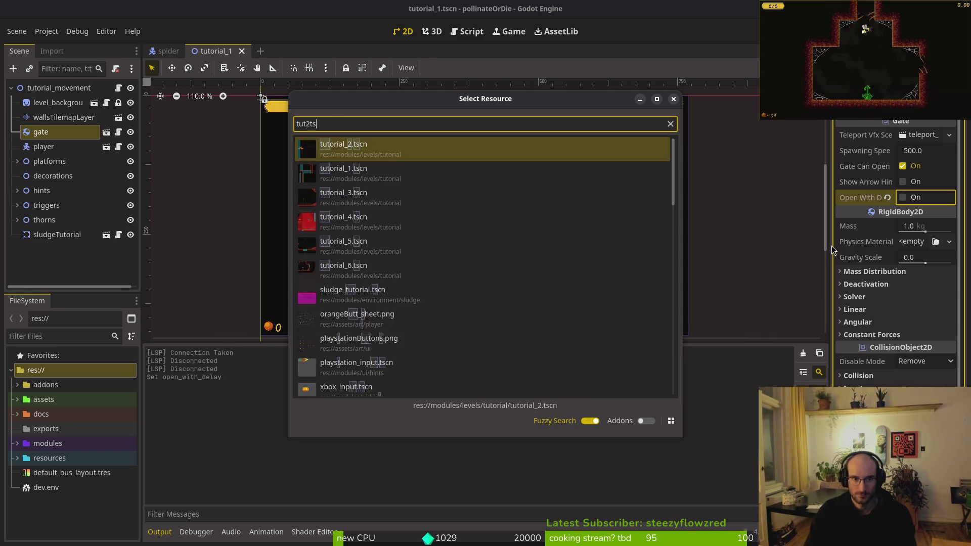
key("Return")
left_click(41, 146)
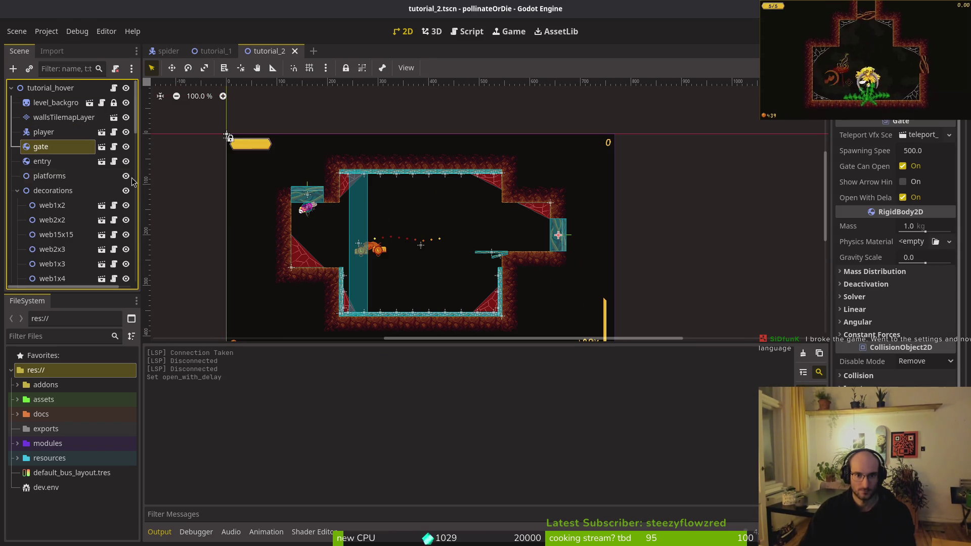
left_click(902, 198)
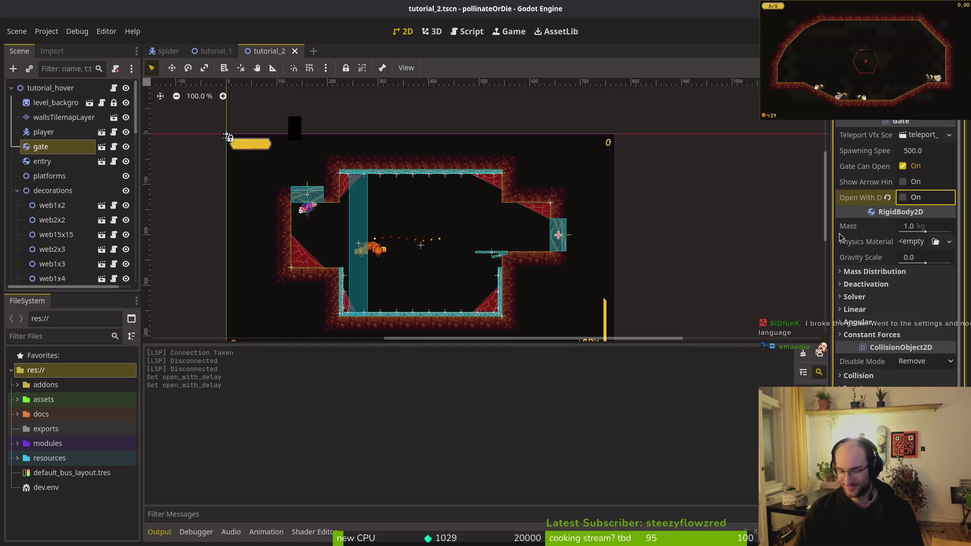
Open tutorial_3.tscn, disable Open With Delay on its first gate, and save the scene
key("alt+shift+o")
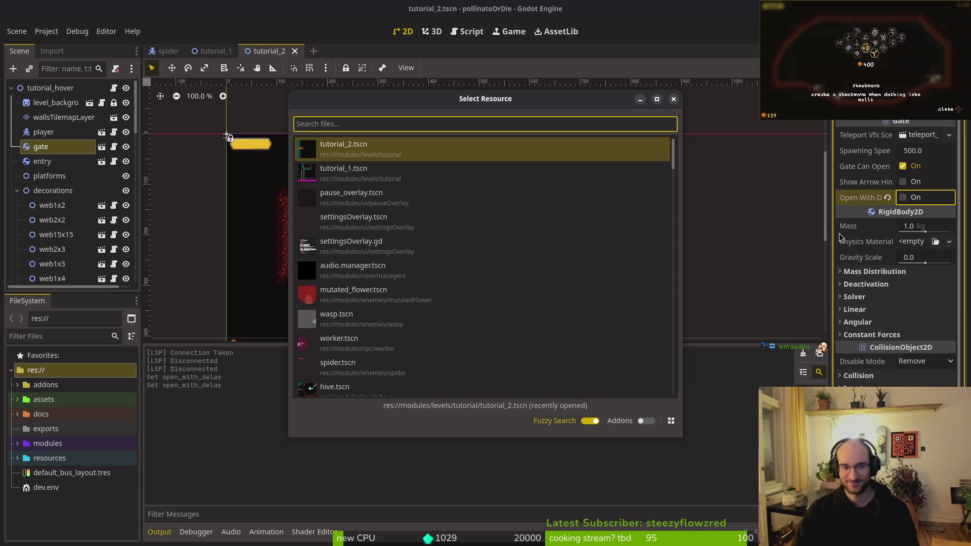
type("tut3")
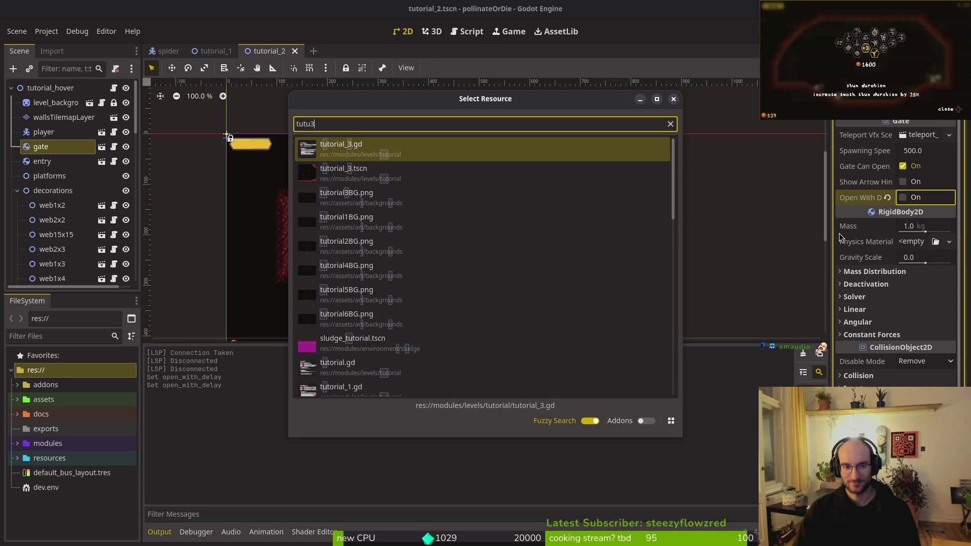
key("Return")
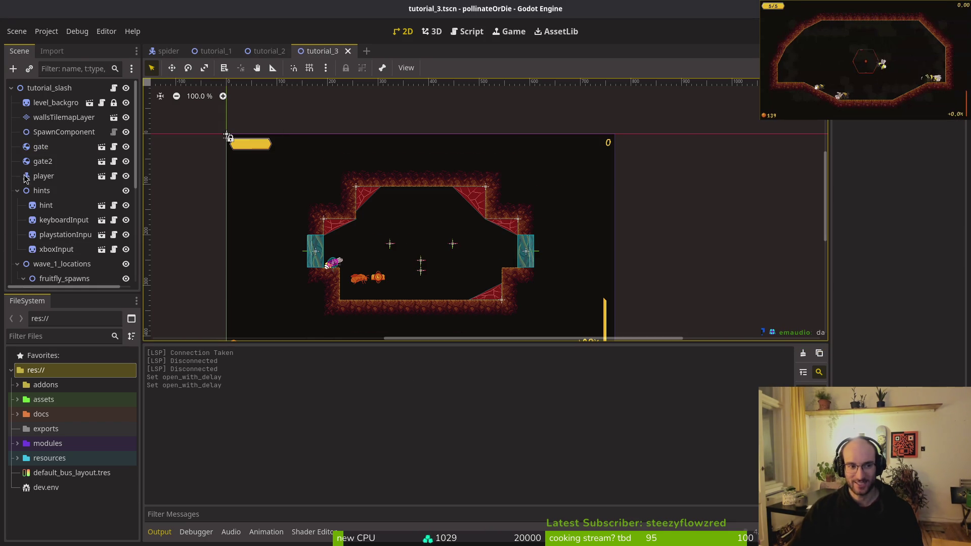
left_click(45, 161)
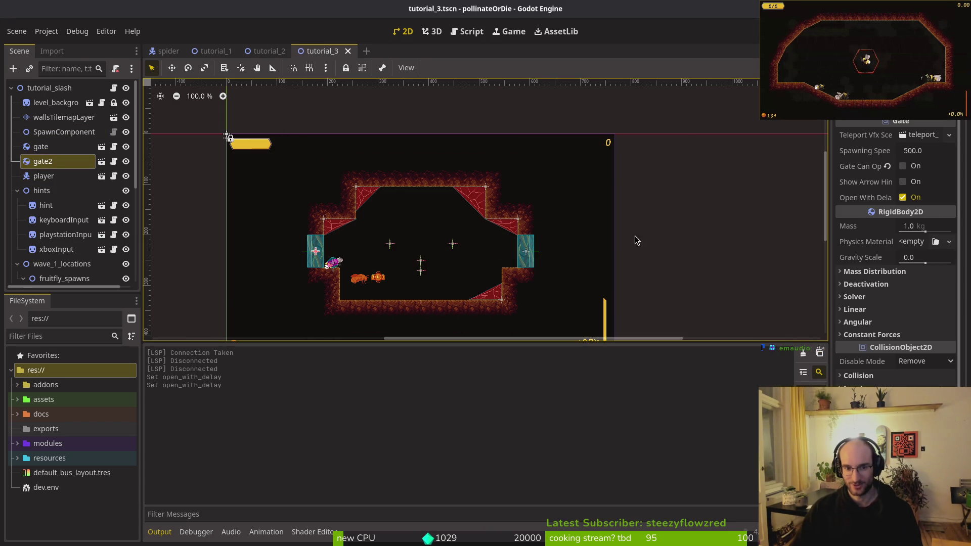
left_click(41, 147)
left_click(903, 197)
key("ctrl+s")
Open tutorial_4.tscn and uncheck Open With Delay on its gate
key("ctrl+shift+o")
type("tut4")
key("Return")
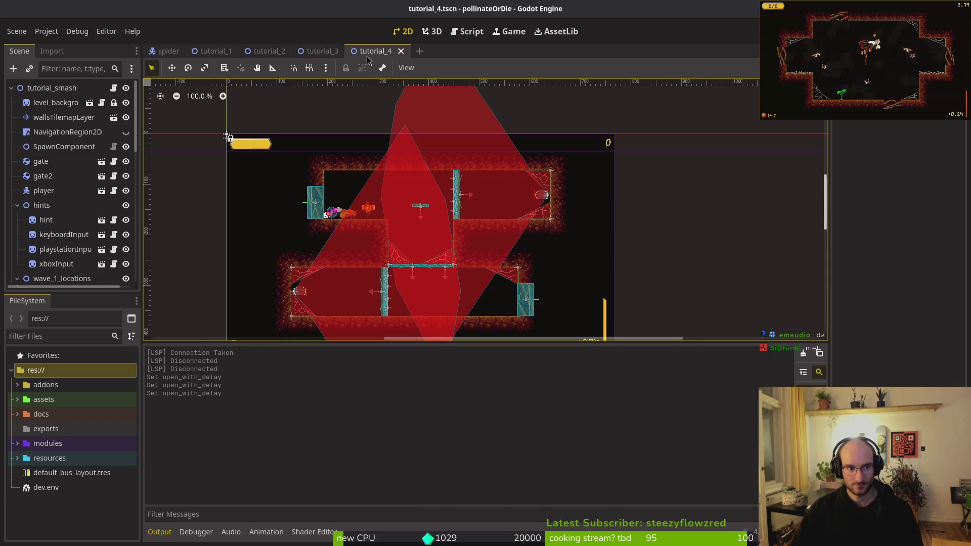
left_click(41, 160)
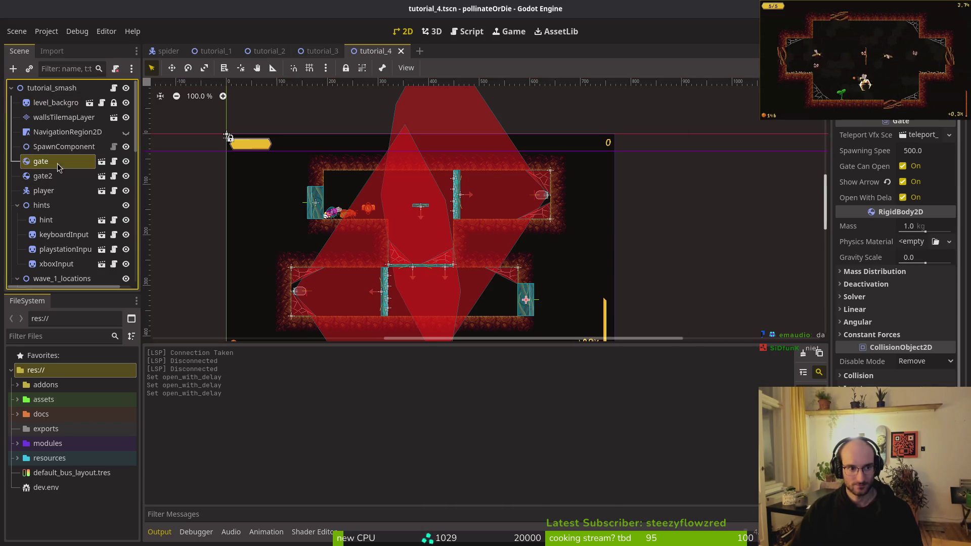
left_click(902, 197)
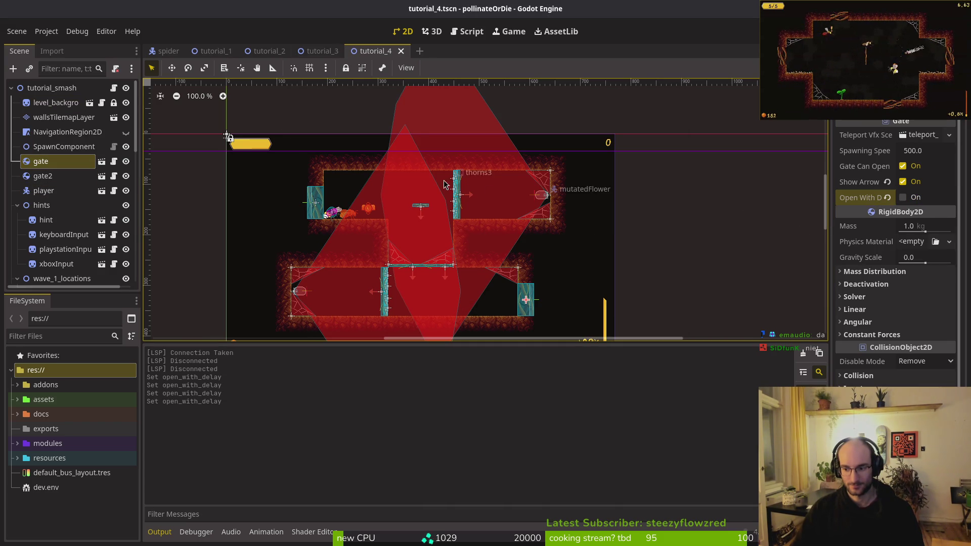